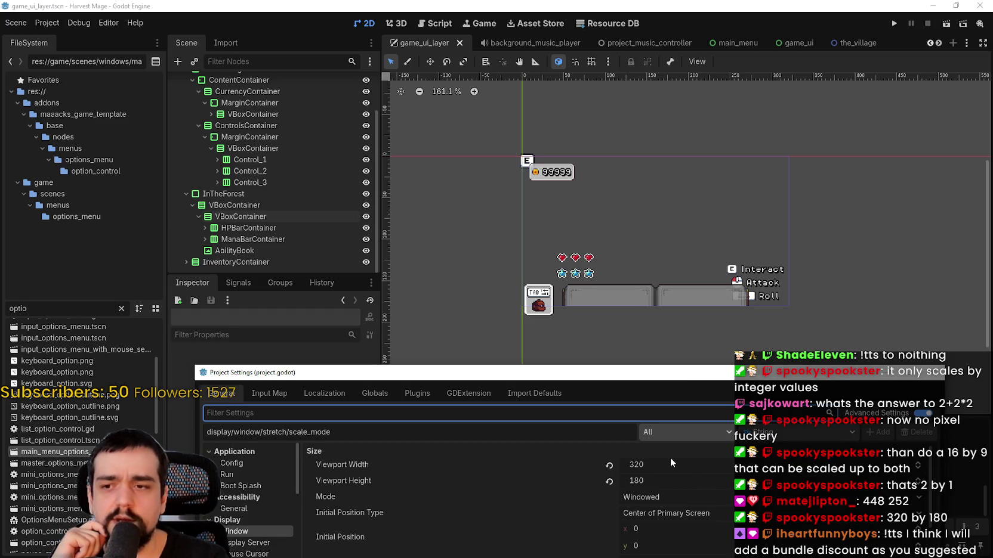
Set the viewport width to 427 and height to 180 in Project Settings, then close it.
left_click(667, 465)
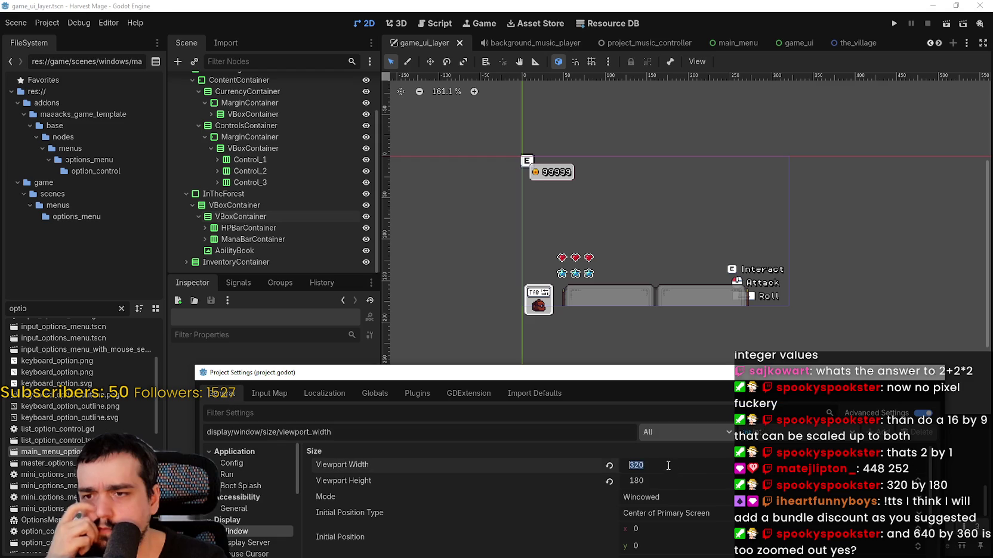
type("1")
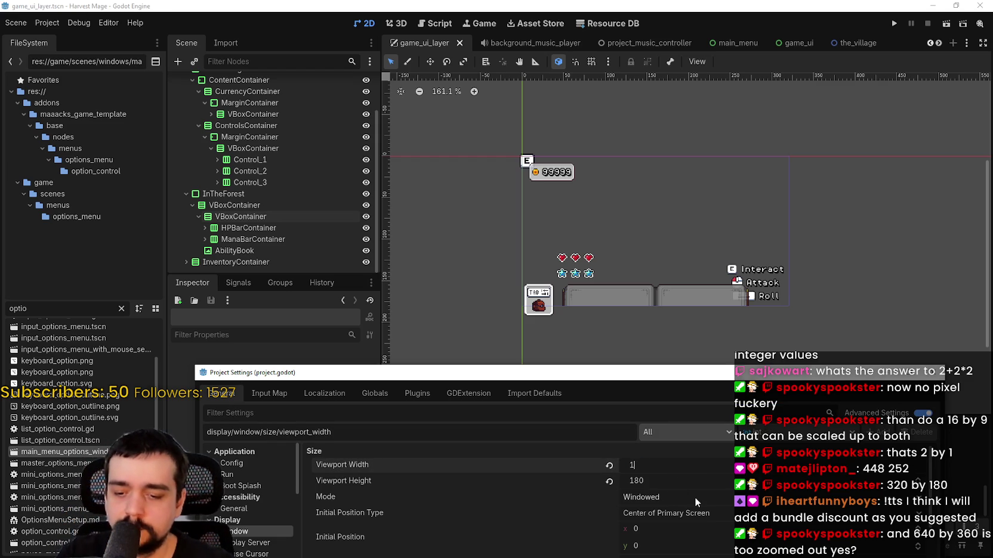
type("280/2")
key("Return")
left_click(669, 465)
left_click(668, 471)
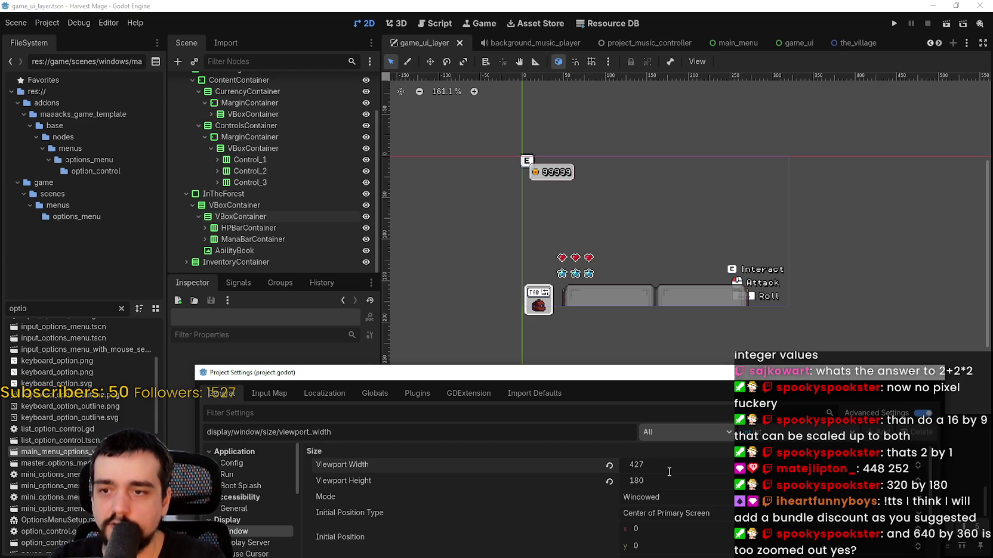
left_click(666, 479)
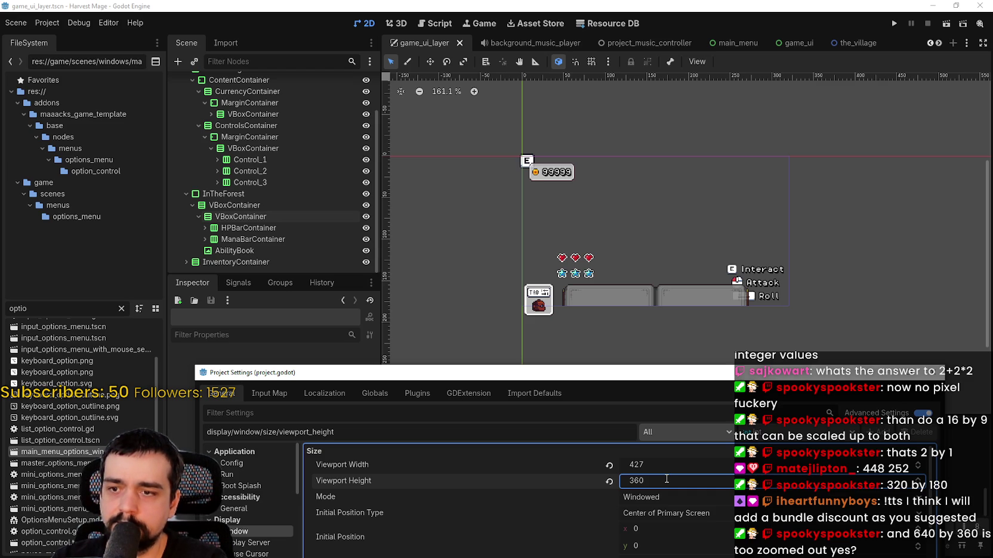
left_click_drag(617, 373, 626, 247)
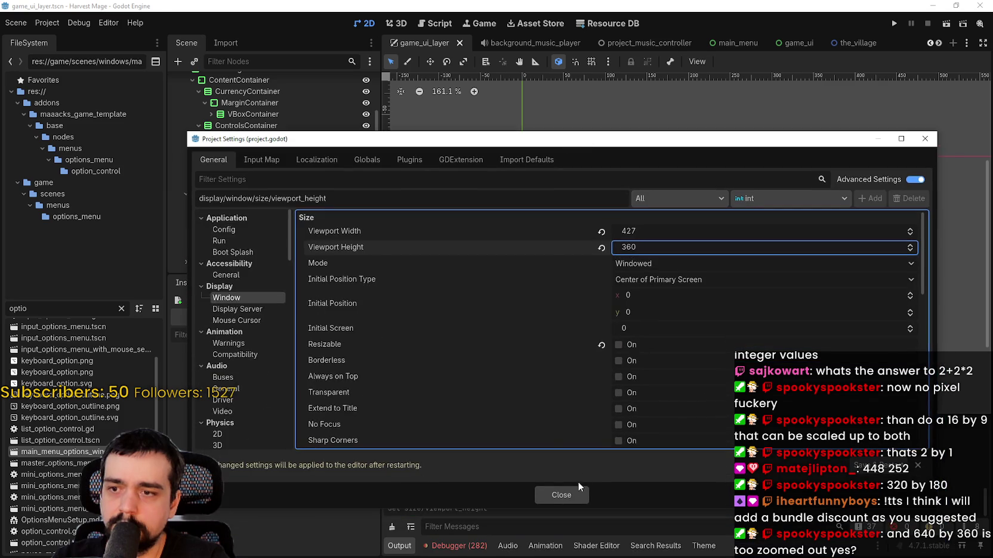
left_click(562, 494)
scroll(673, 309, "down", 3)
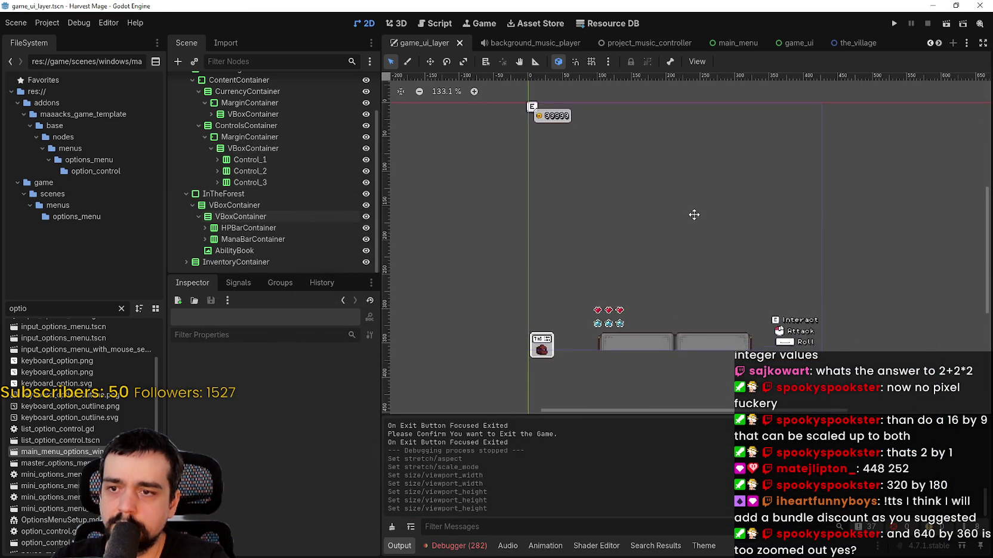
Reopen Project Settings, close it to apply the 427 × 180 size, and run the project.
left_click(58, 25)
left_click(60, 37)
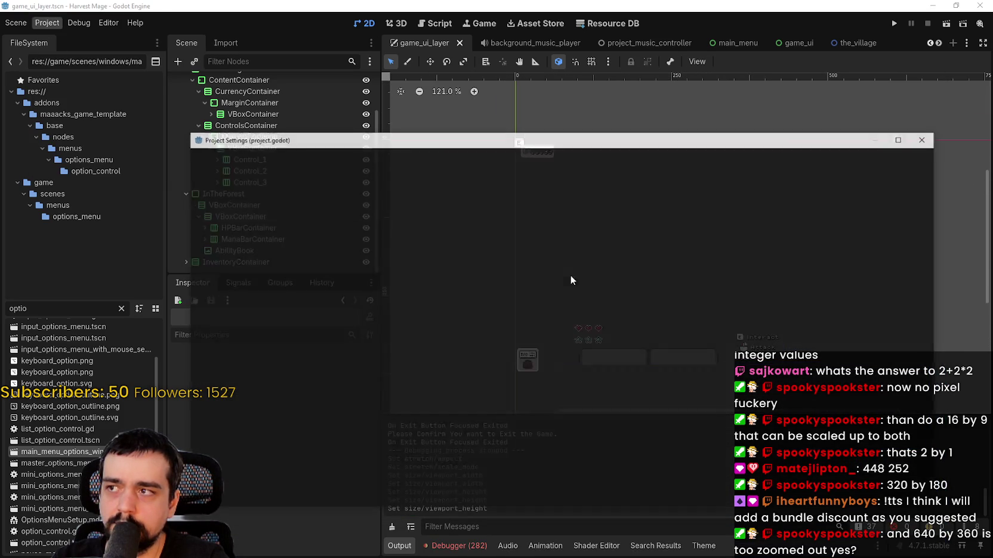
left_click_drag(532, 137, 532, 332)
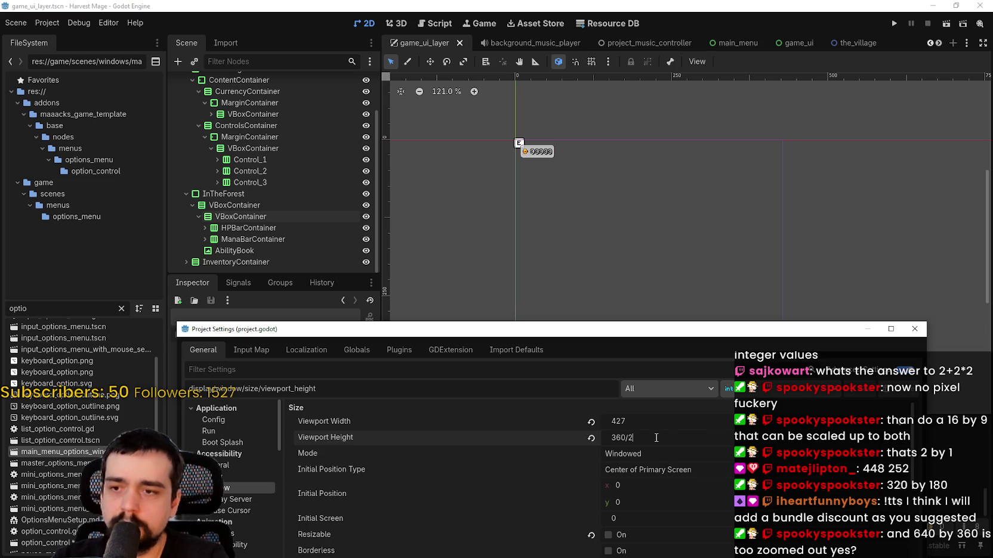
mouse_move(621, 329)
left_mouse_down()
mouse_move(589, 258)
mouse_move(562, 128)
left_mouse_up()
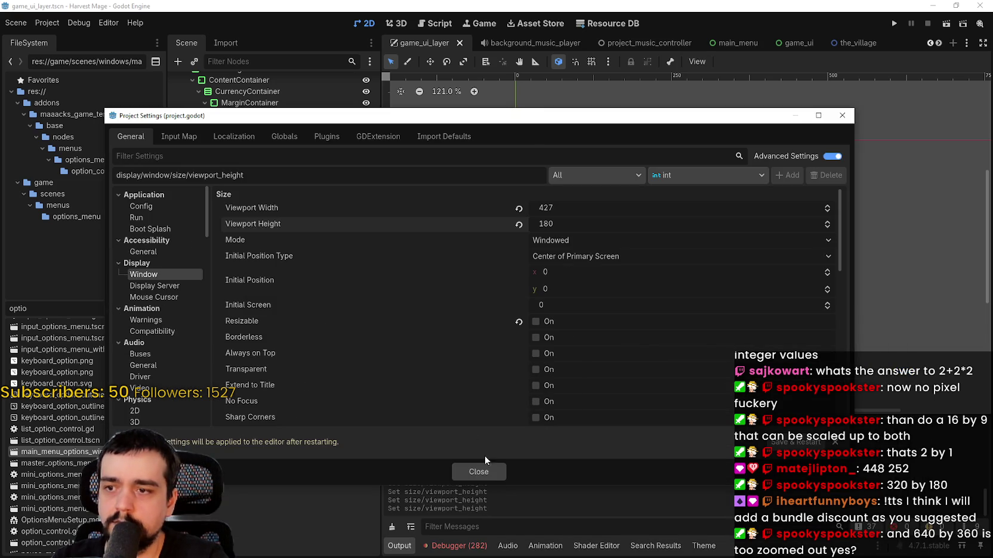
left_click(493, 472)
scroll(729, 250, "up", 2)
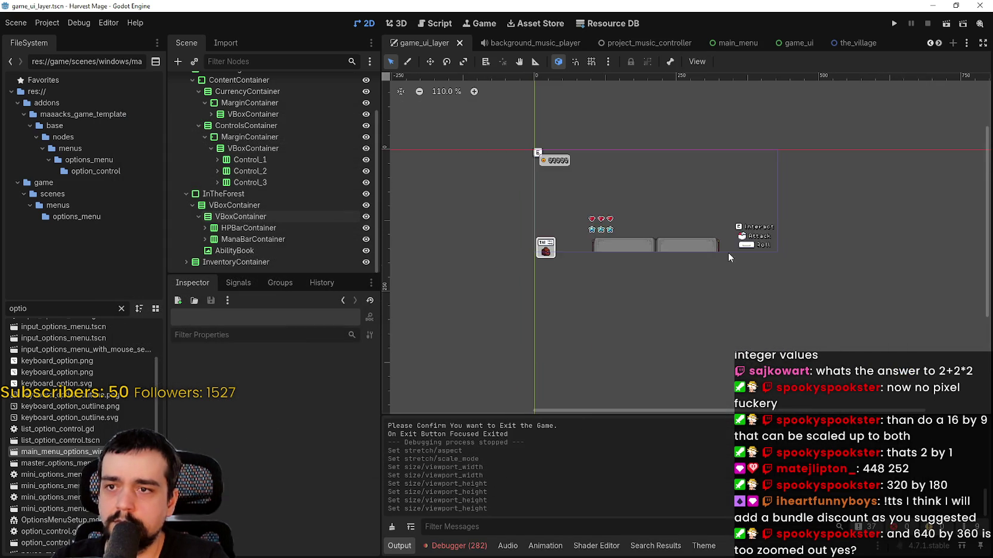
left_click(894, 22)
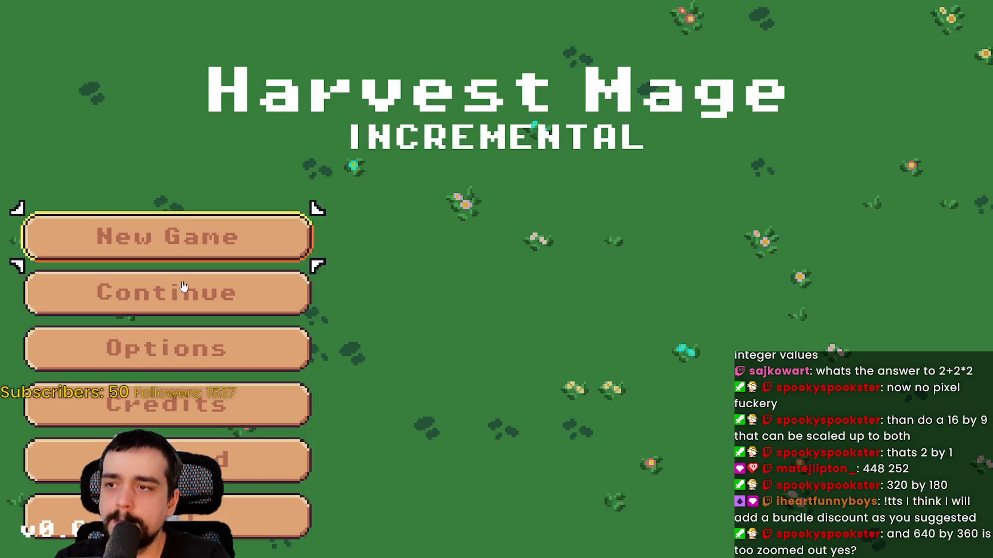
Continue the saved game, turn Fullscreen off in the in-game Video options, and resume.
left_click(183, 286)
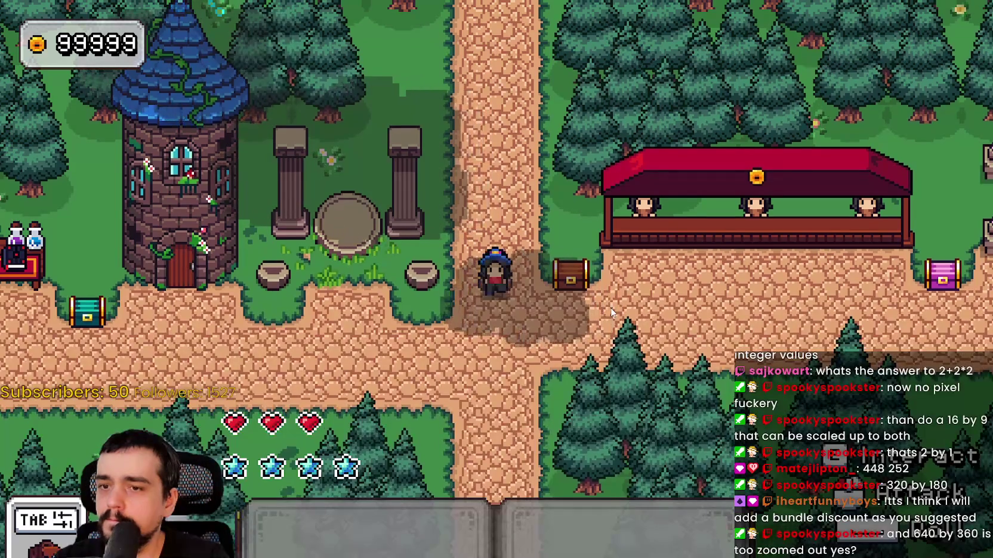
key("s")
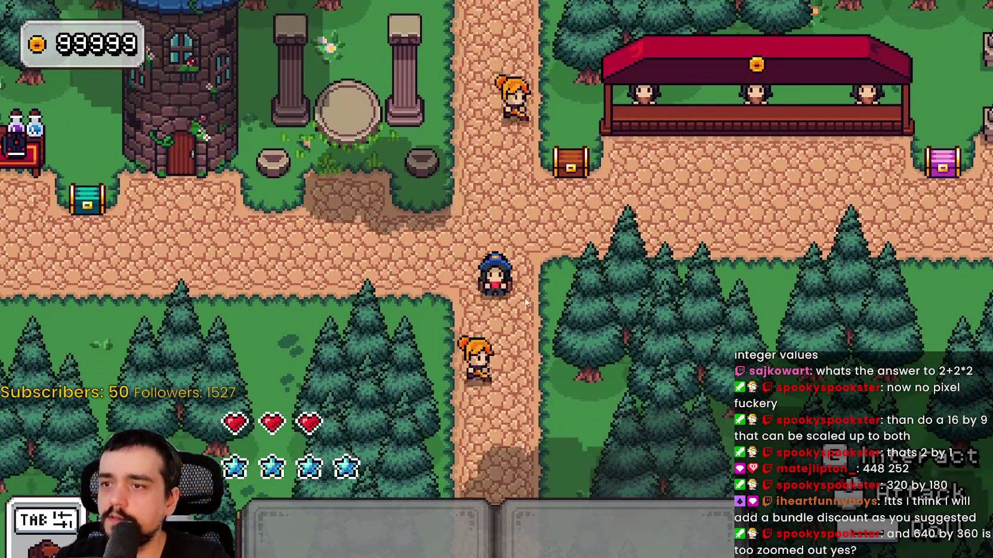
key("Escape")
left_click(239, 287)
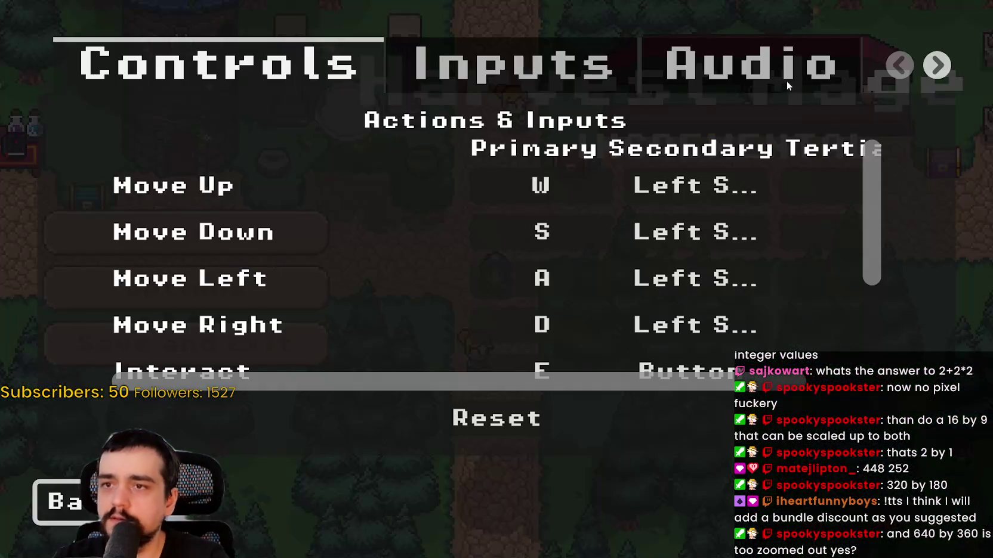
left_click(935, 65)
left_click(540, 74)
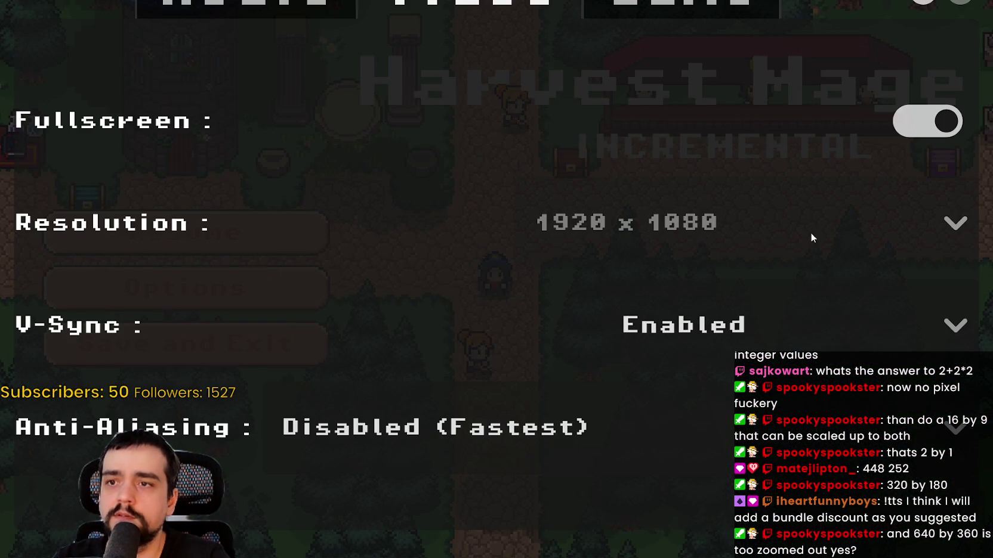
left_click(922, 129)
key("Escape")
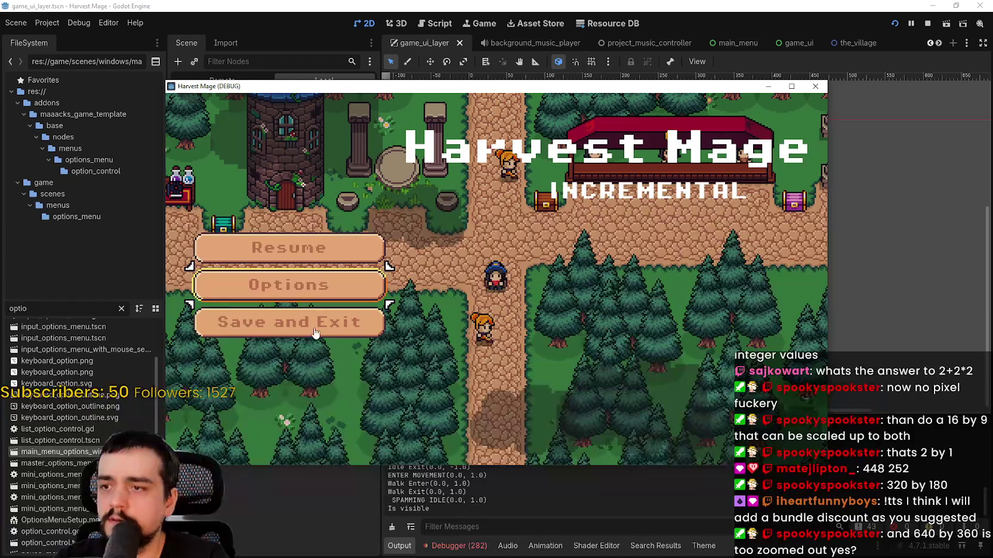
key("Escape")
Walk the character around the village, then restore the game window and shift it left.
key("Left")
key("Up")
key("Left")
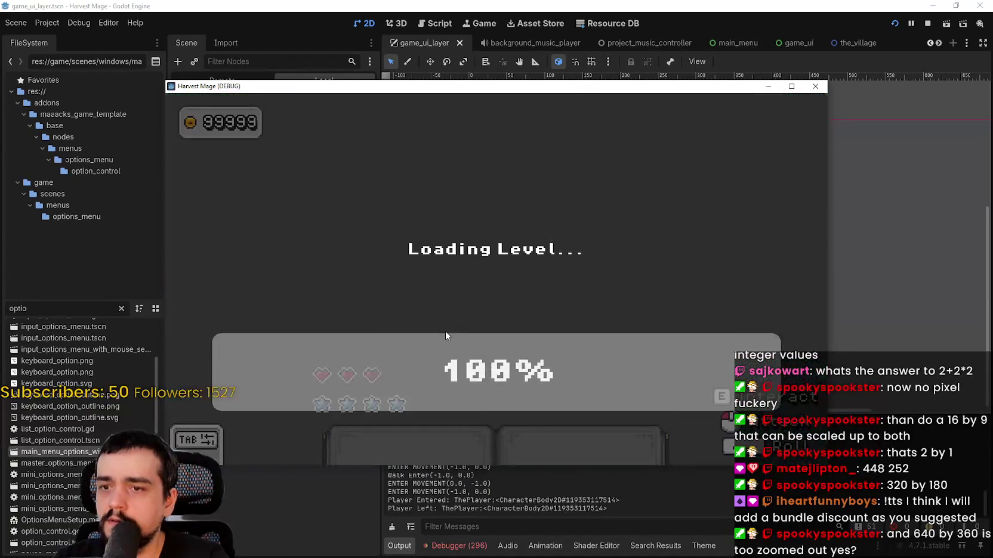
key("Down")
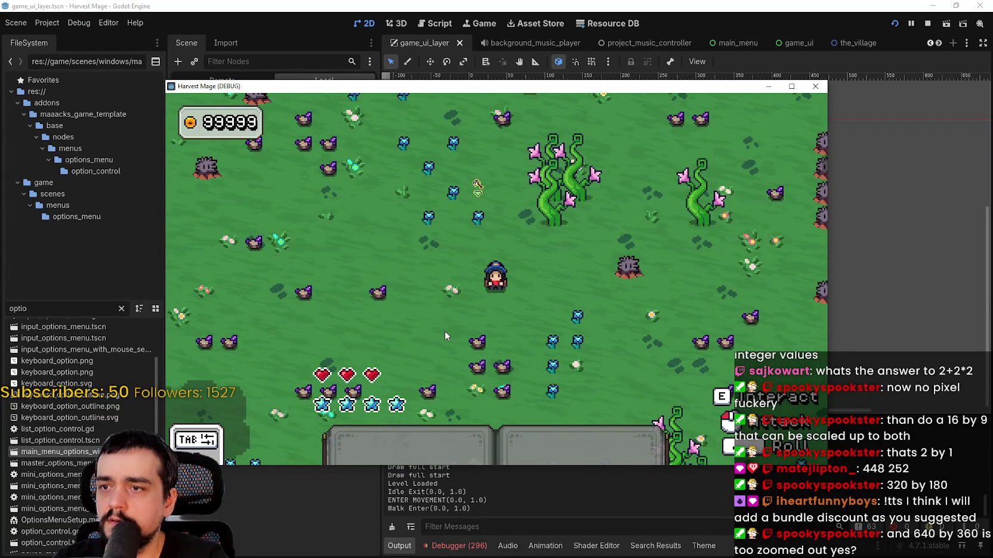
key("Left")
key("Up")
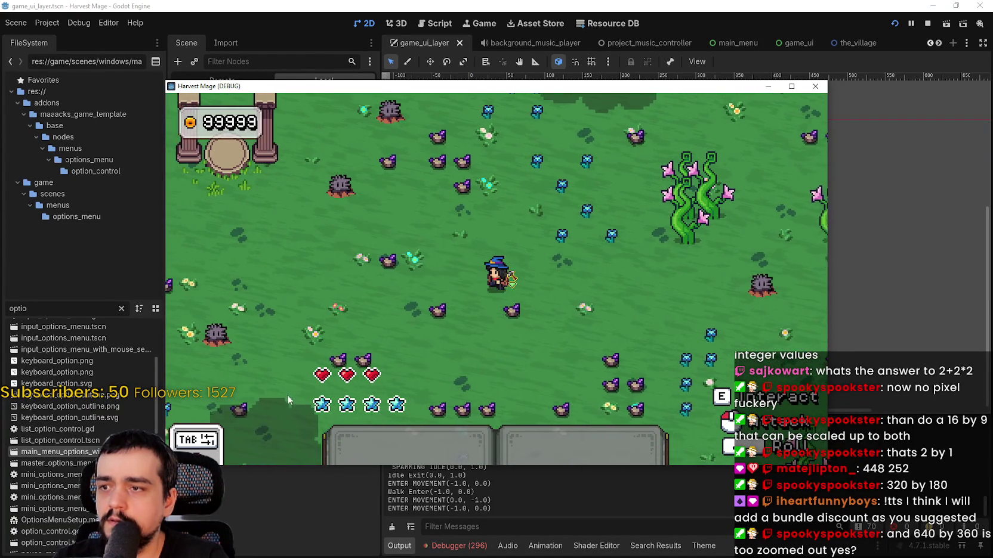
key("Left")
key("Up")
key("Right")
key("Down")
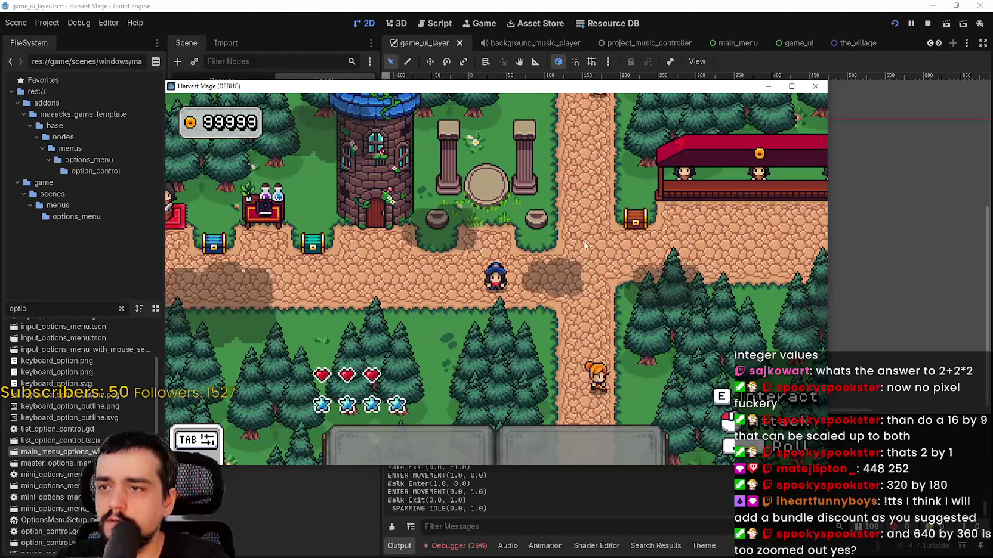
left_click(791, 87)
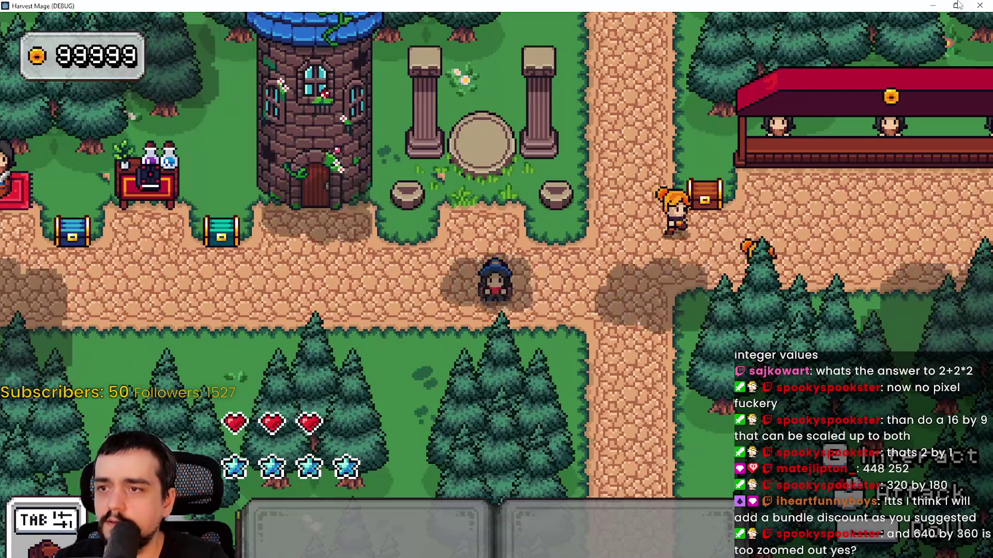
key("super+Down")
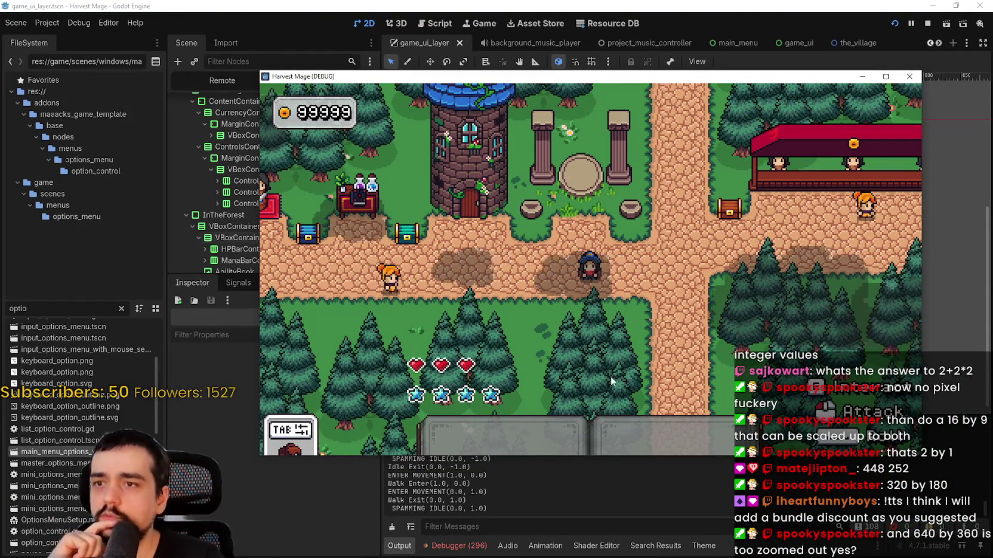
left_click_drag(653, 82, 609, 93)
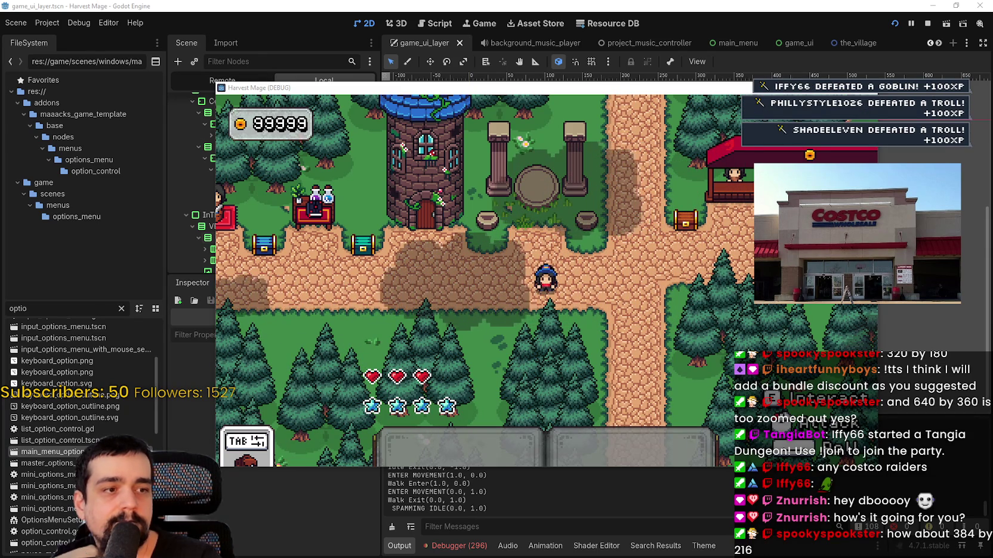
Stop the game, set the viewport to 384 × 216, close Project Settings, and relaunch.
key("space")
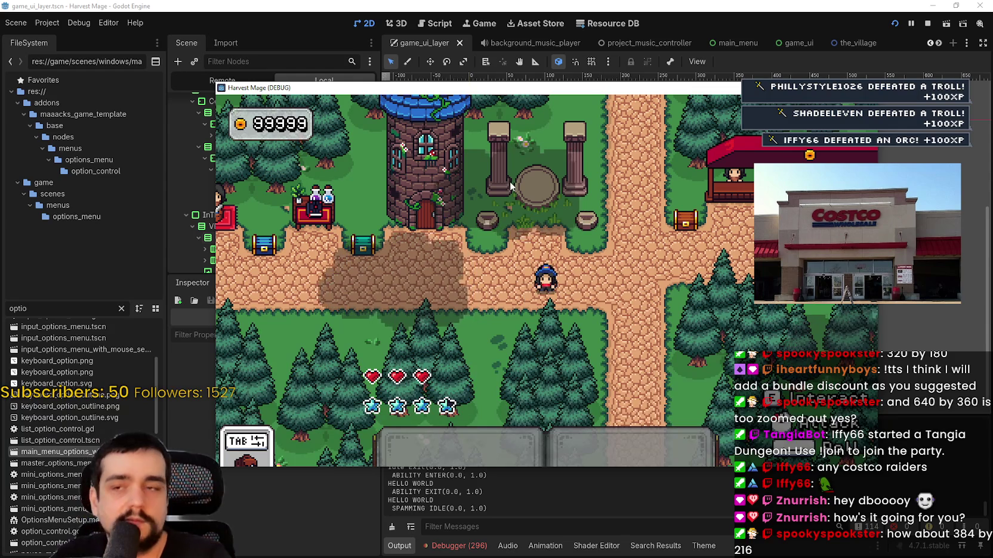
left_click(927, 23)
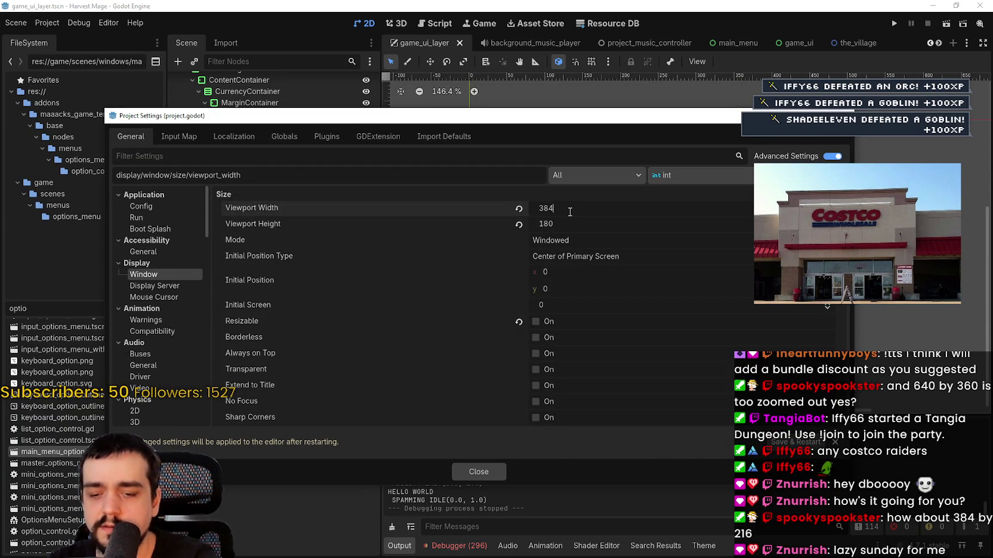
left_click(554, 225)
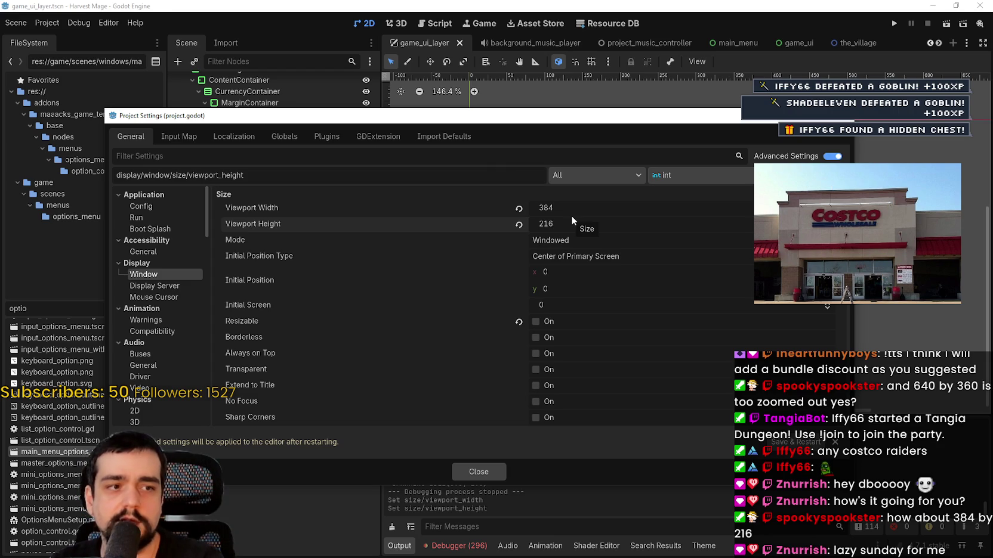
left_click(486, 474)
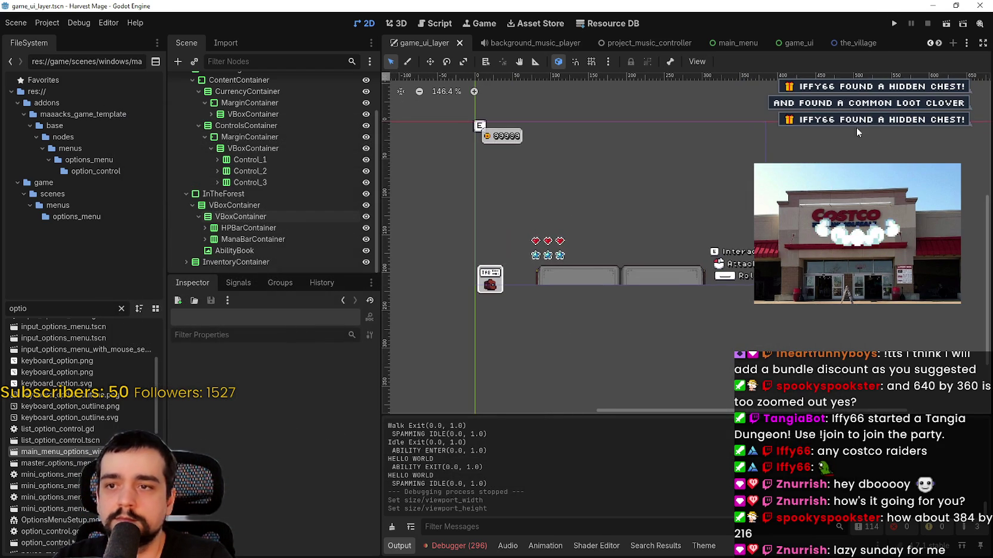
left_click(893, 22)
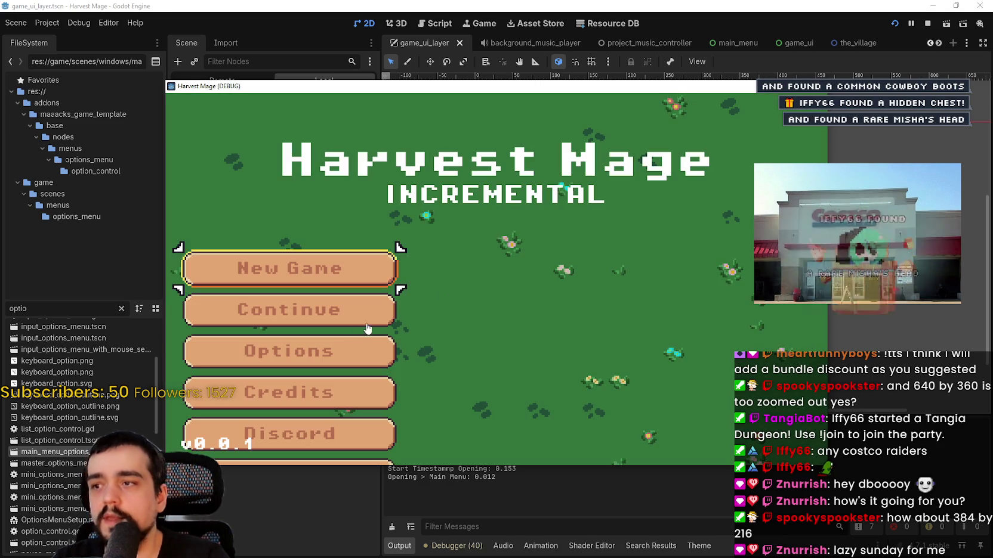
Start the game and choose the 1280x720 resolution in the in-game Video options.
key("Return")
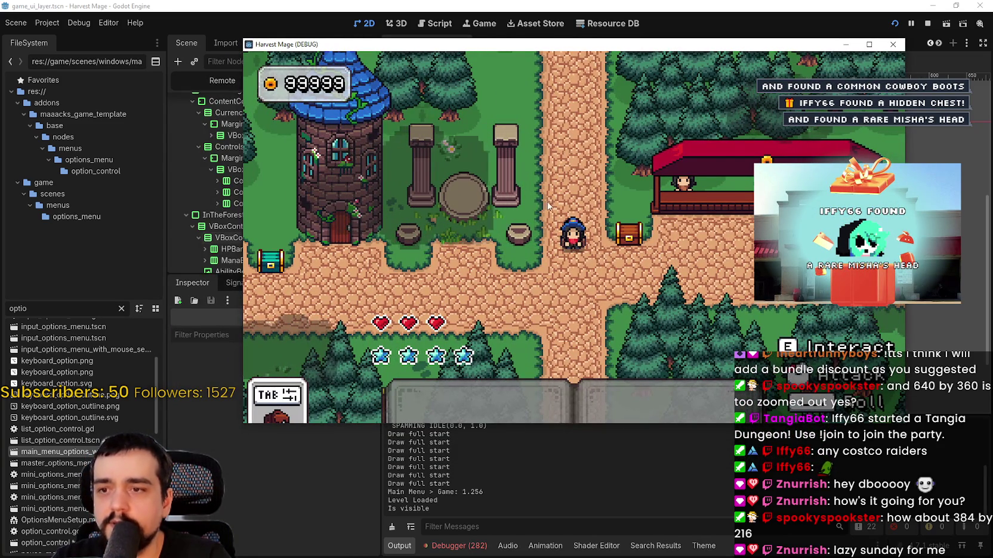
key("Escape")
left_click(393, 236)
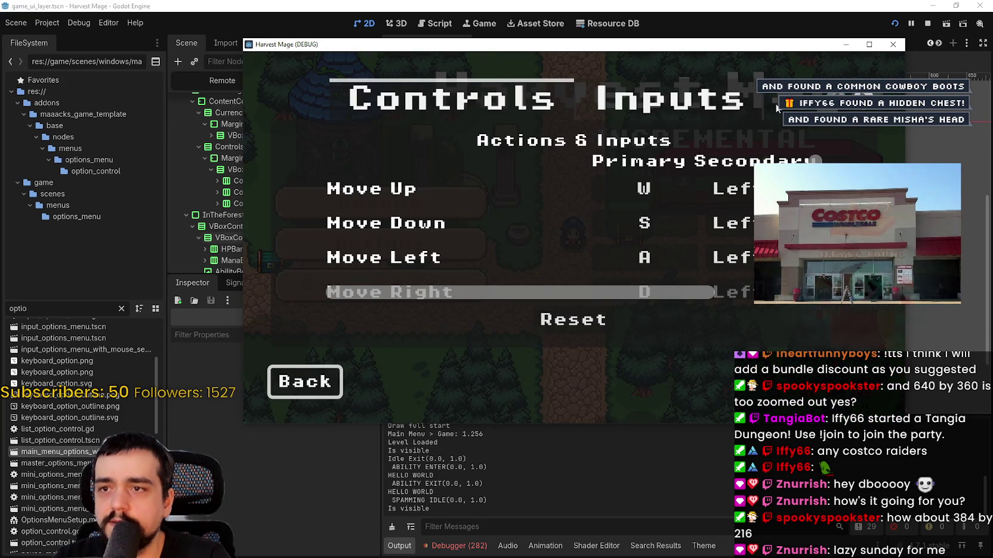
scroll(762, 100, "down", 1)
left_click(566, 112)
left_click(683, 201)
left_click(670, 198)
key("F11")
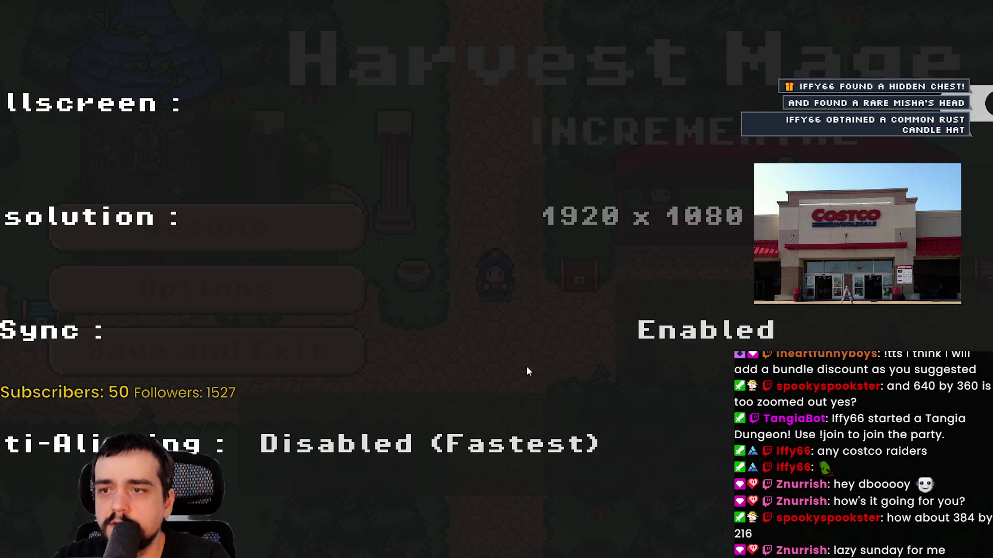
key("Escape")
key("Escape")
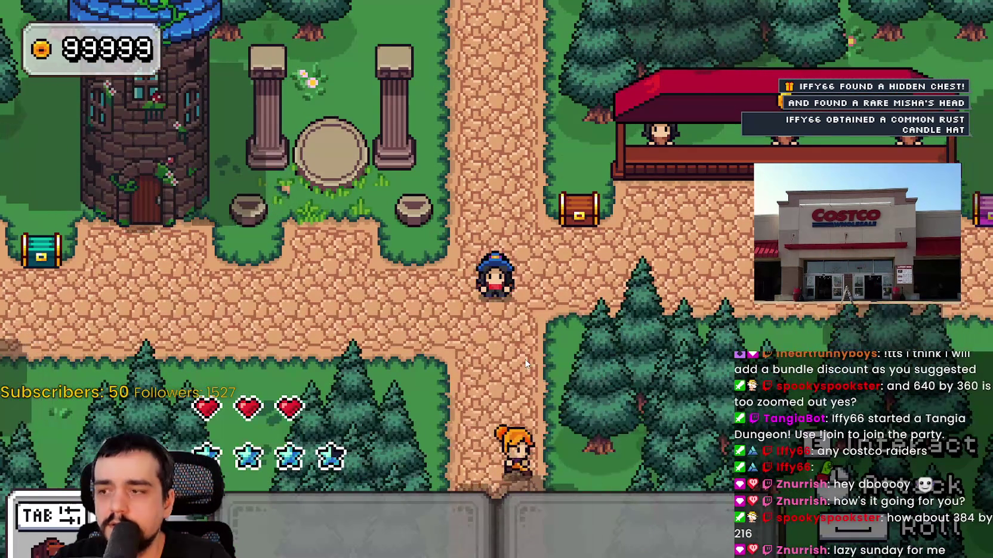
Walk the mage with WASD through the next level and back into the village.
key("a")
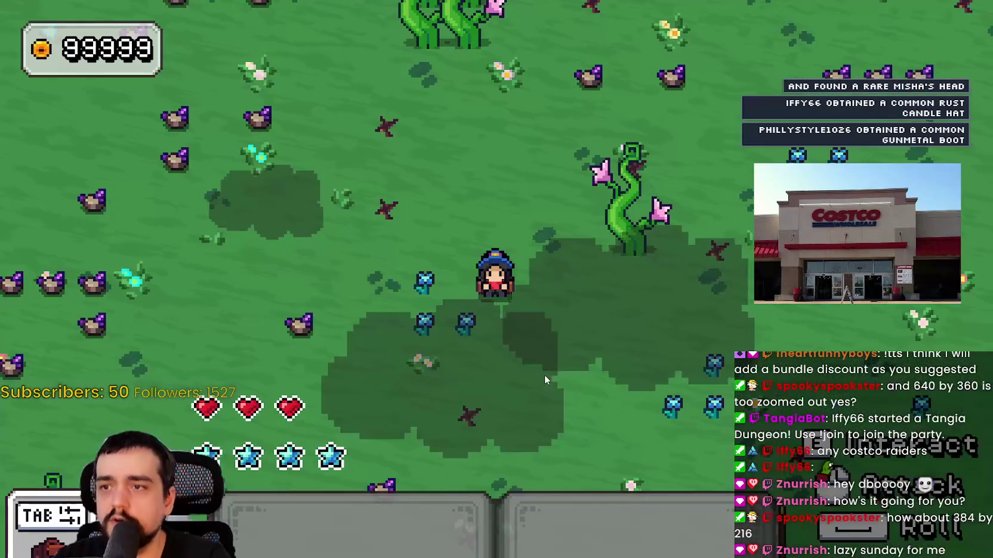
key("a")
key("s")
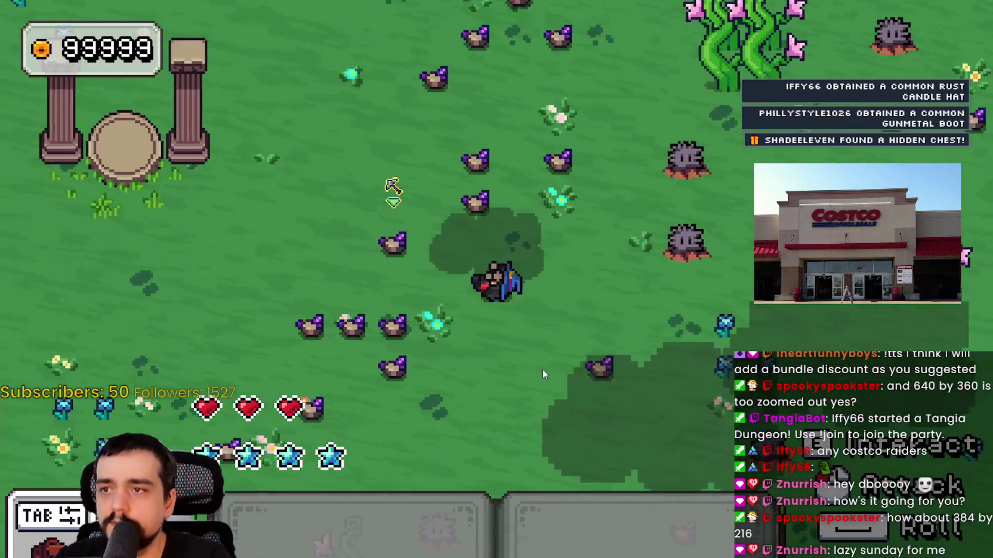
key("d")
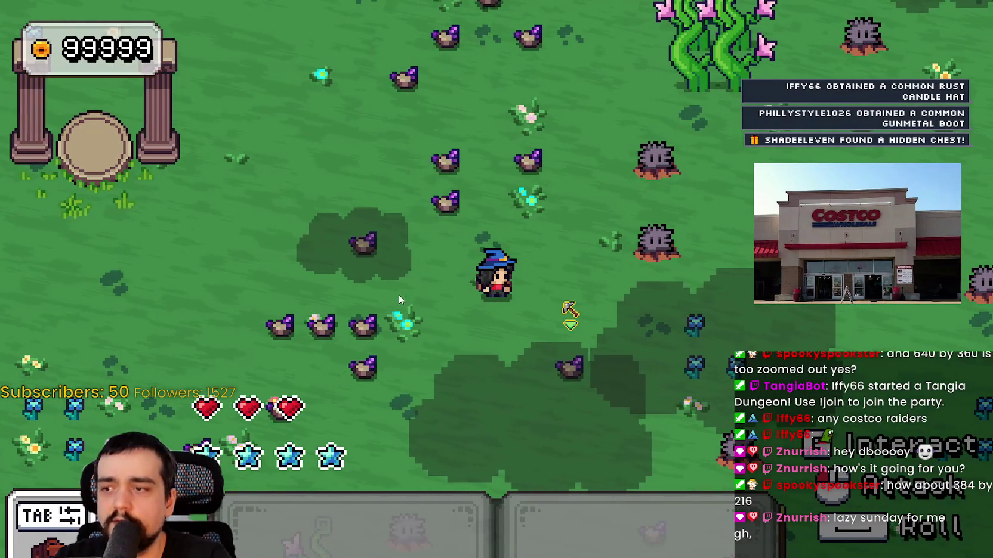
key("a")
key("w")
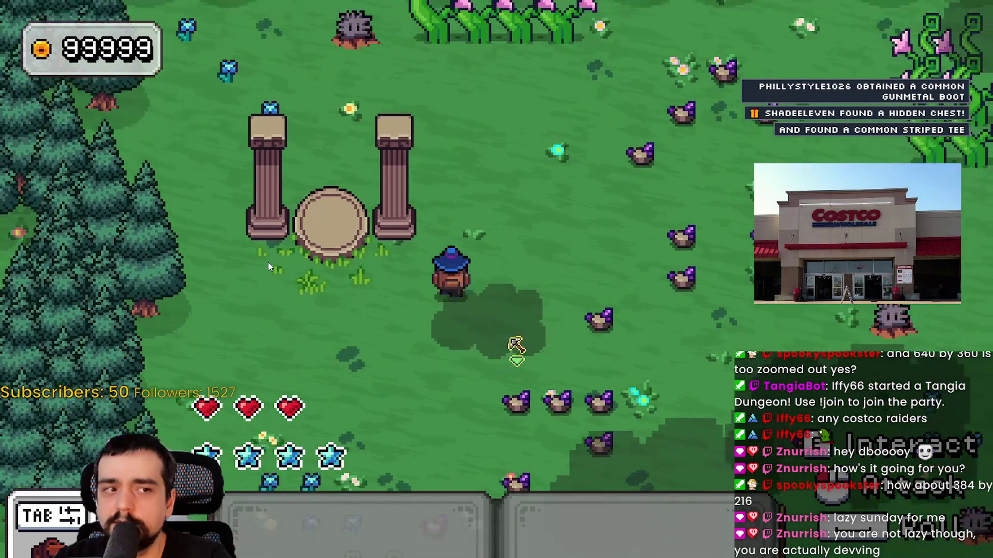
key("d")
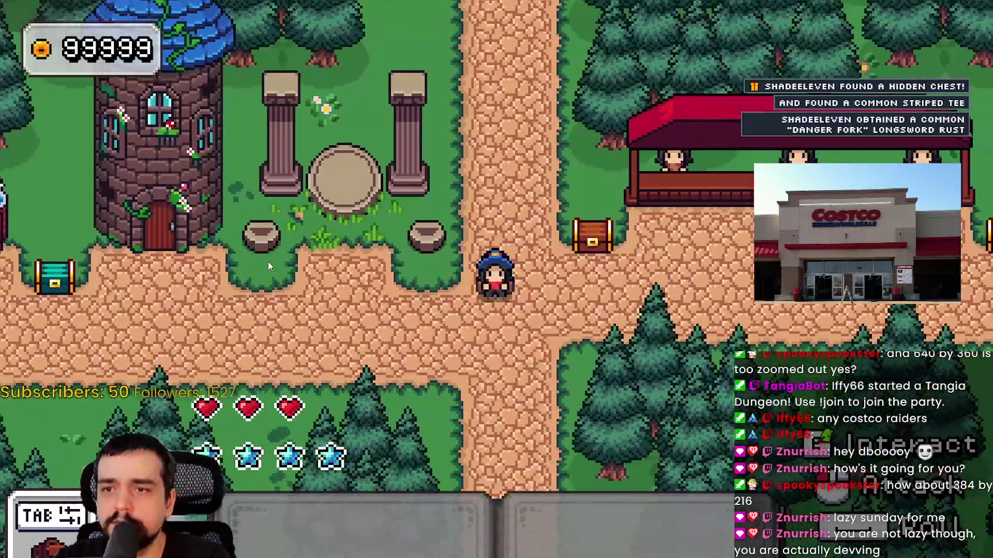
Save and exit to the title menu, then close the game back to the editor.
key("Escape")
left_click(209, 351)
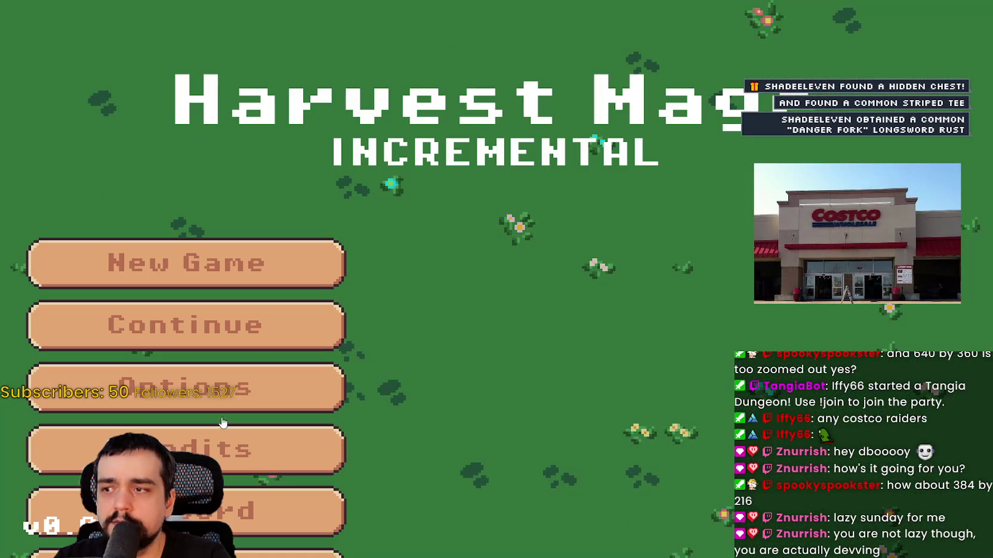
key("F8")
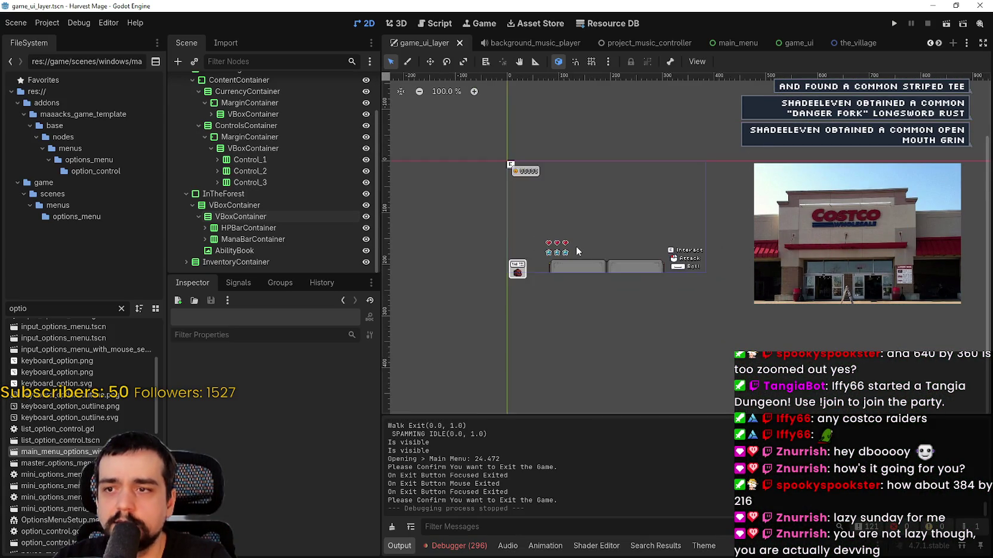
Open Project Settings and enter the viewport width as 1280/1.5 (853).
left_click(47, 22)
left_click(66, 37)
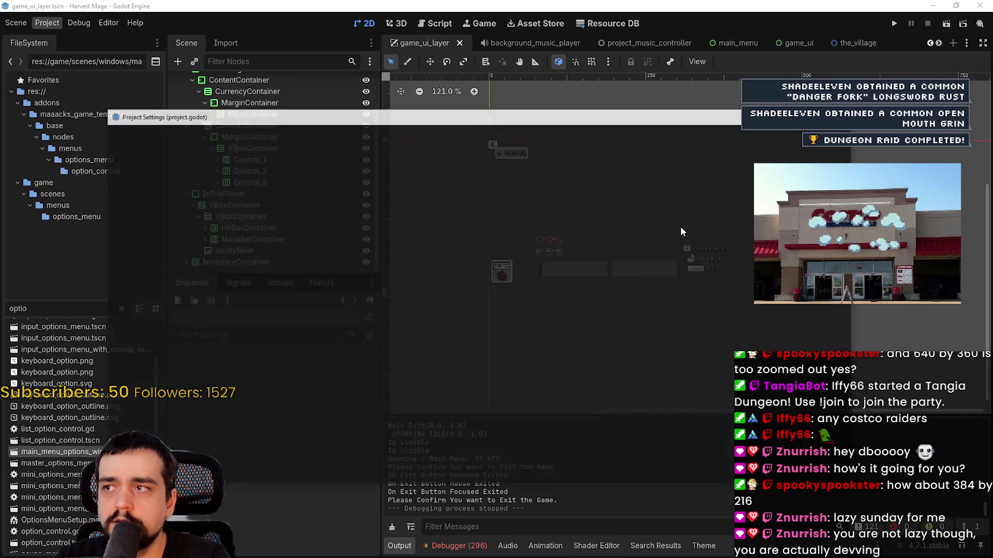
key("BackSpace")
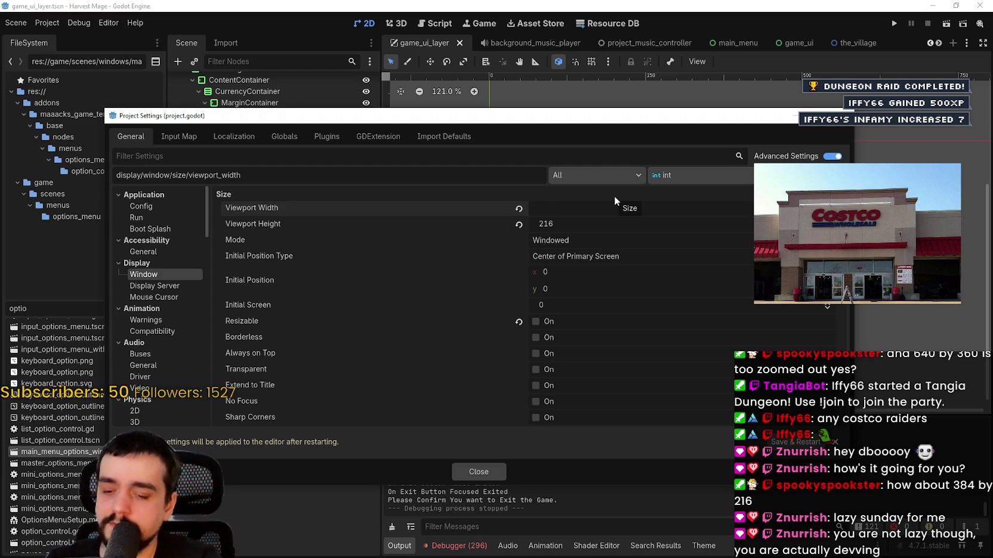
type("1280")
key("Return")
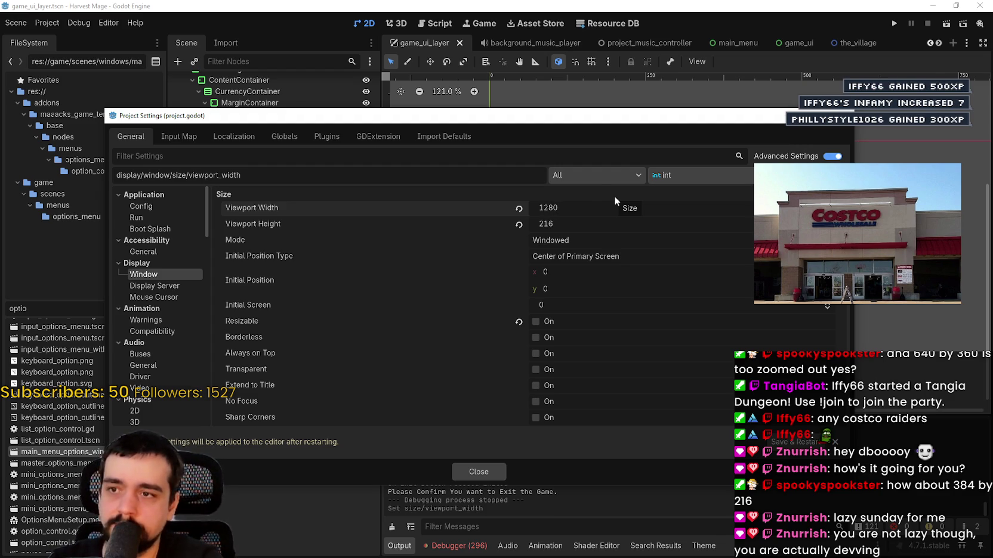
key("End")
type("/1.5")
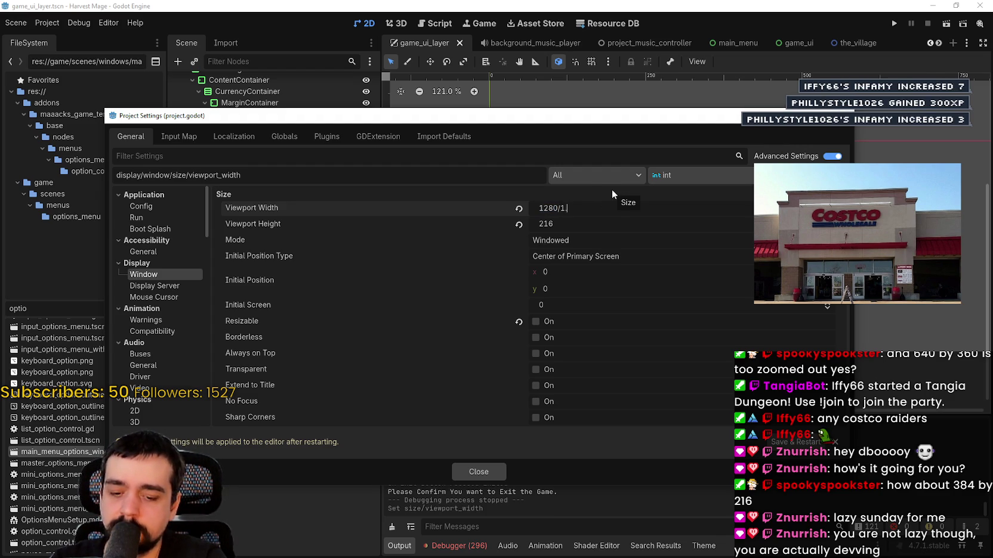
key("Return")
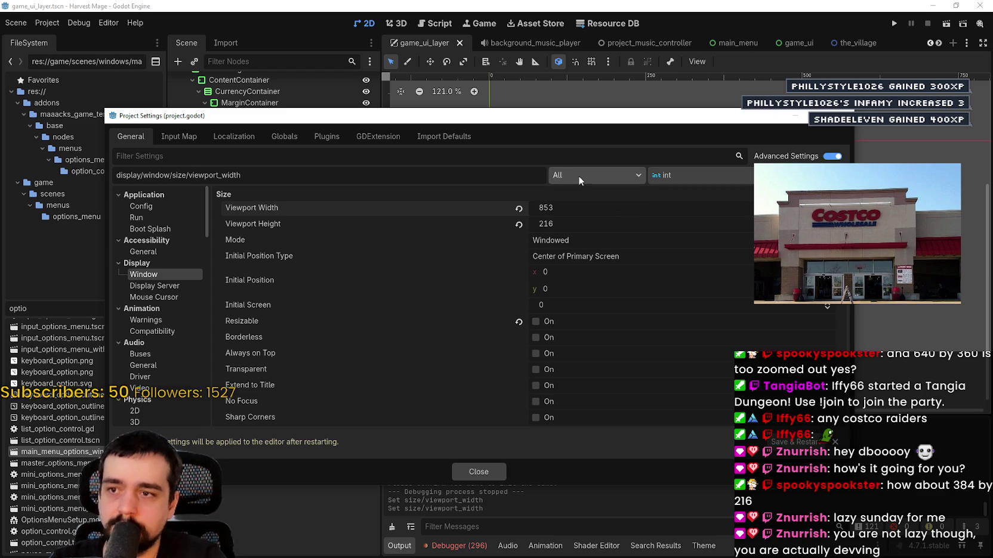
Set the viewport width to 640/2 (320) and height to 240, then close Project Settings.
mouse_move(548, 119)
left_mouse_down()
mouse_move(592, 325)
mouse_move(586, 247)
left_mouse_up()
left_click(614, 334)
type("1280/")
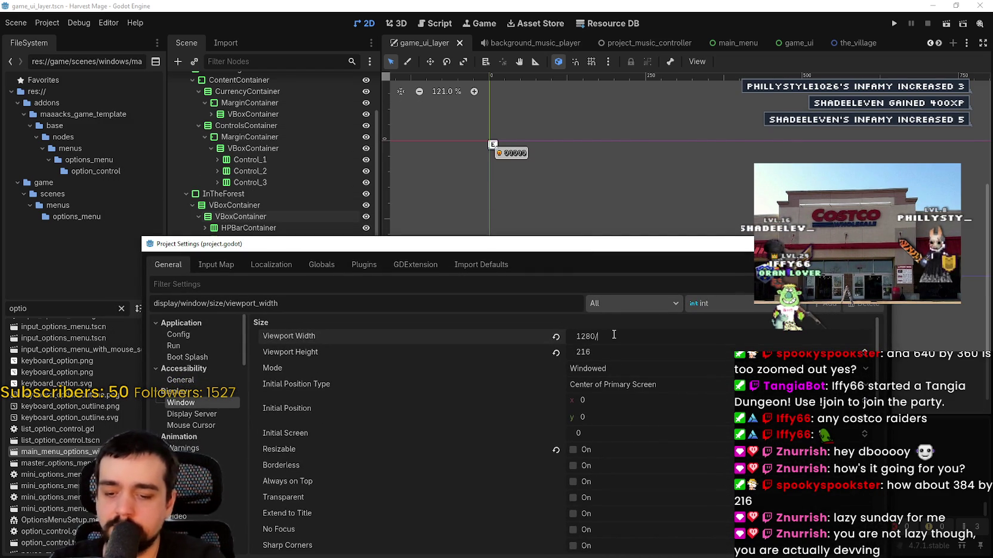
left_click(610, 351)
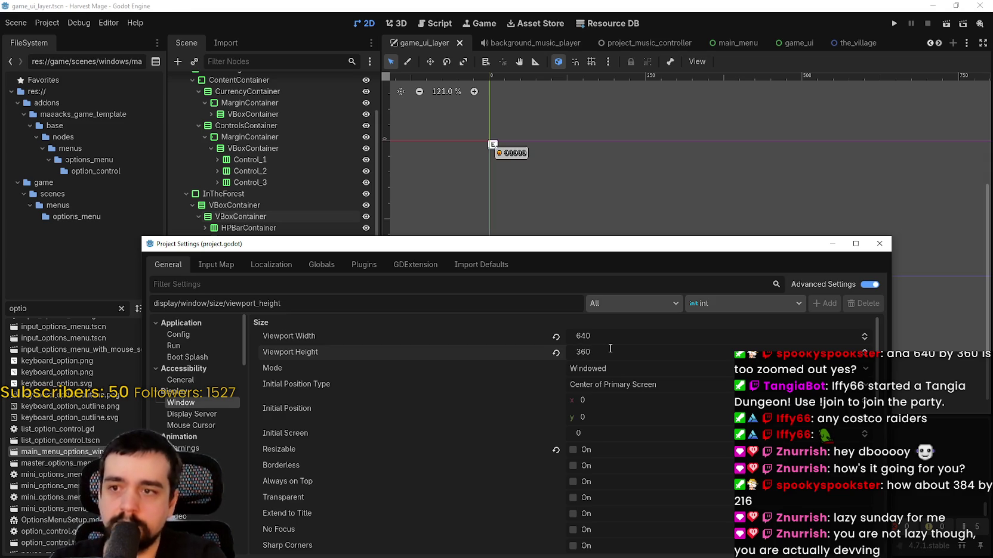
mouse_move(568, 243)
left_mouse_down()
mouse_move(596, 474)
mouse_move(596, 248)
left_mouse_up()
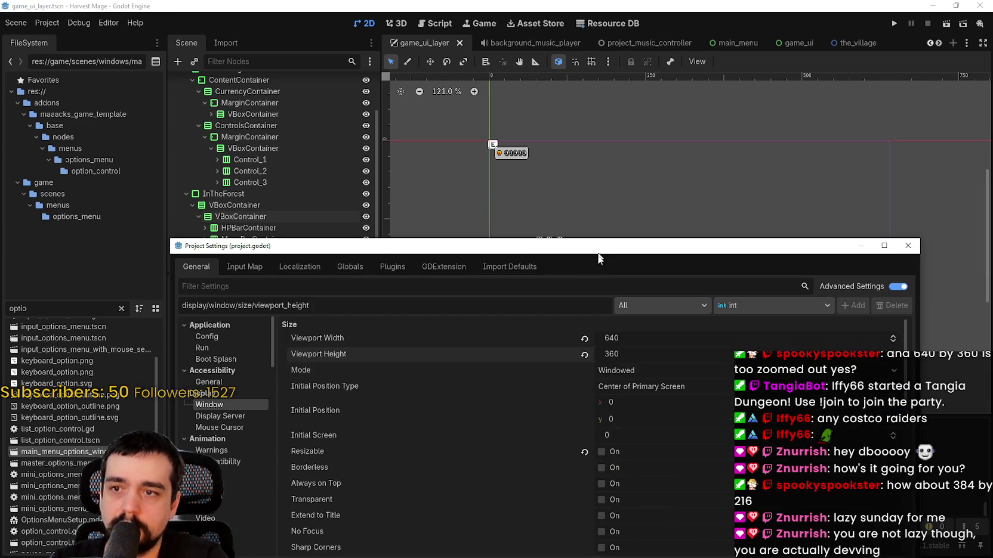
left_click(643, 341)
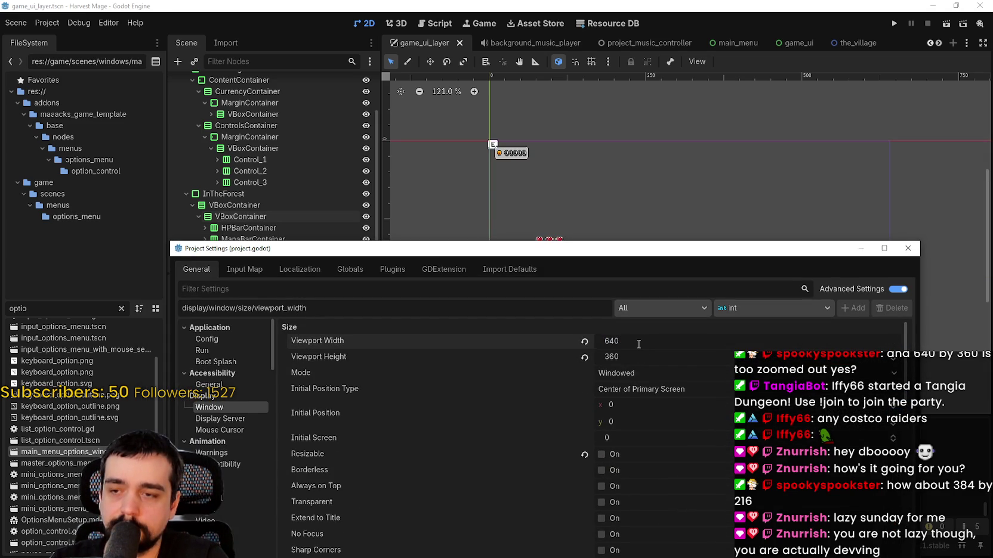
left_click(642, 357)
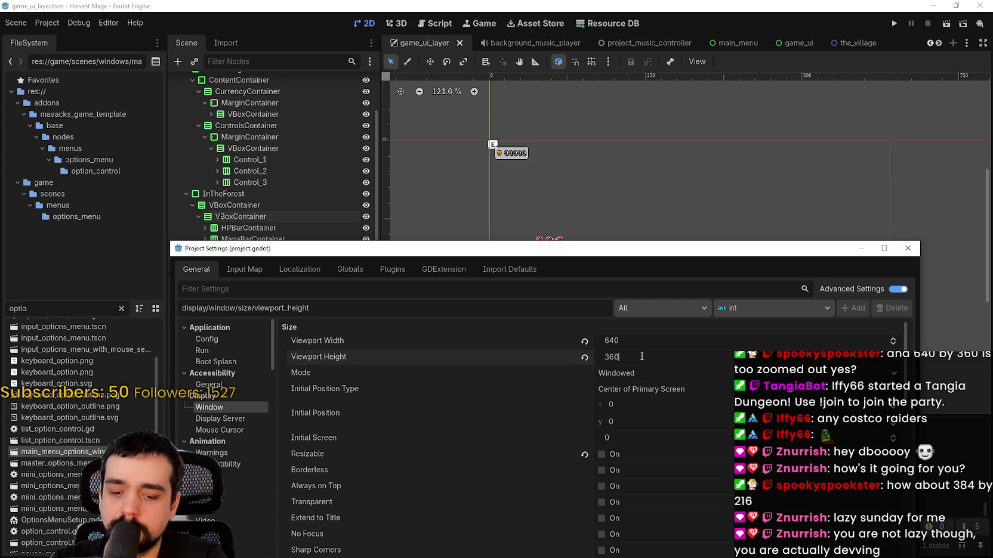
type("/")
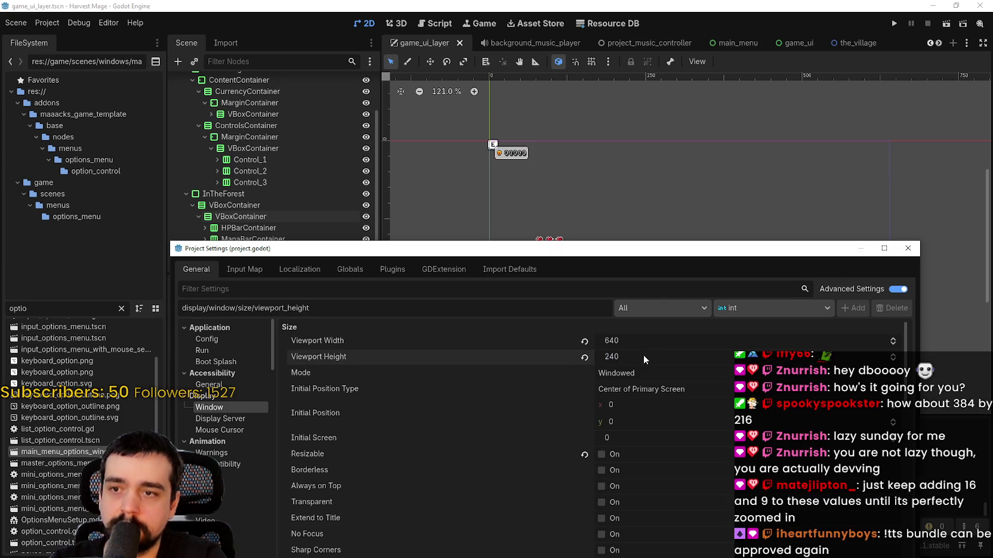
left_click(644, 340)
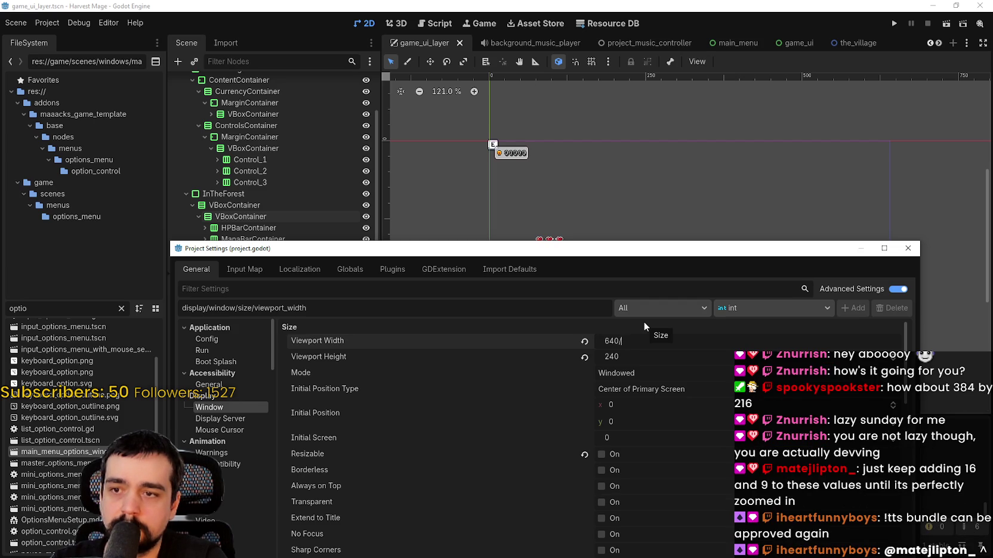
type("320")
key("Return")
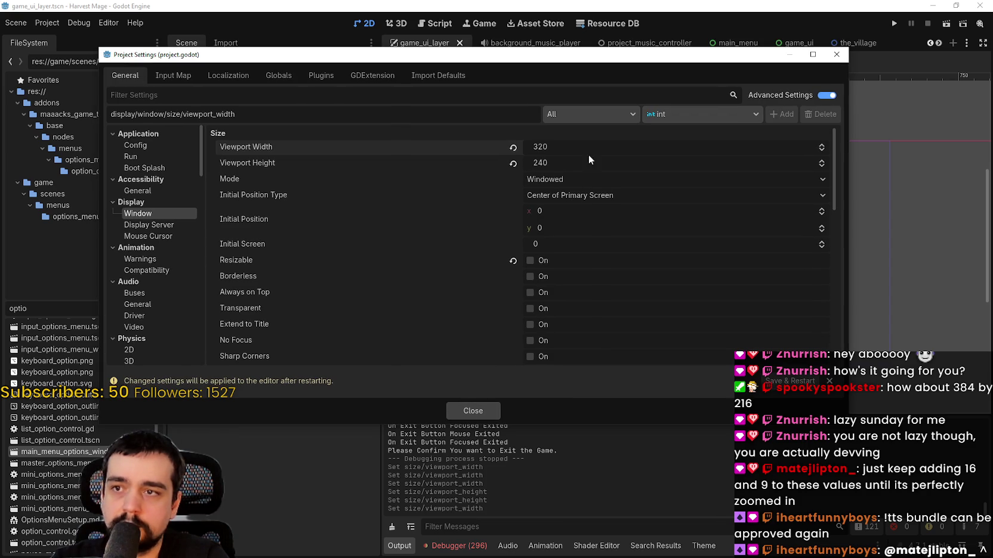
left_click(482, 411)
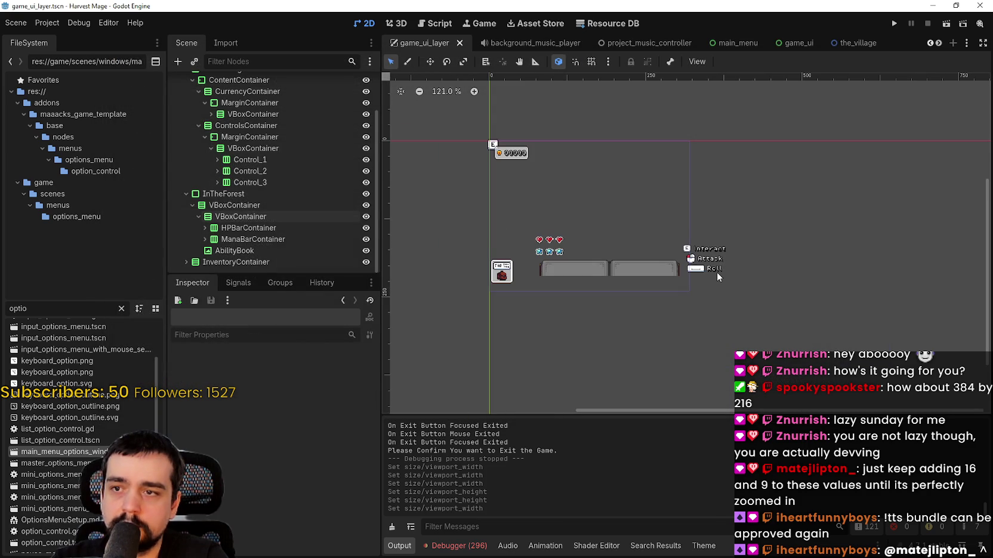
Change the viewport width to 640 in Project Settings and close it.
left_click(47, 22)
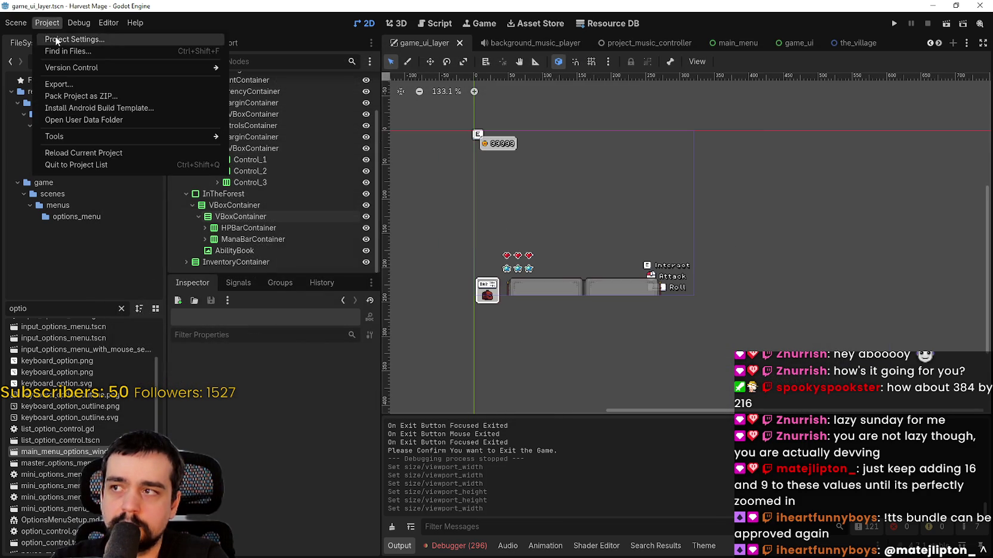
left_click(55, 36)
left_click_drag(522, 57, 548, 175)
left_click(585, 262)
type("640")
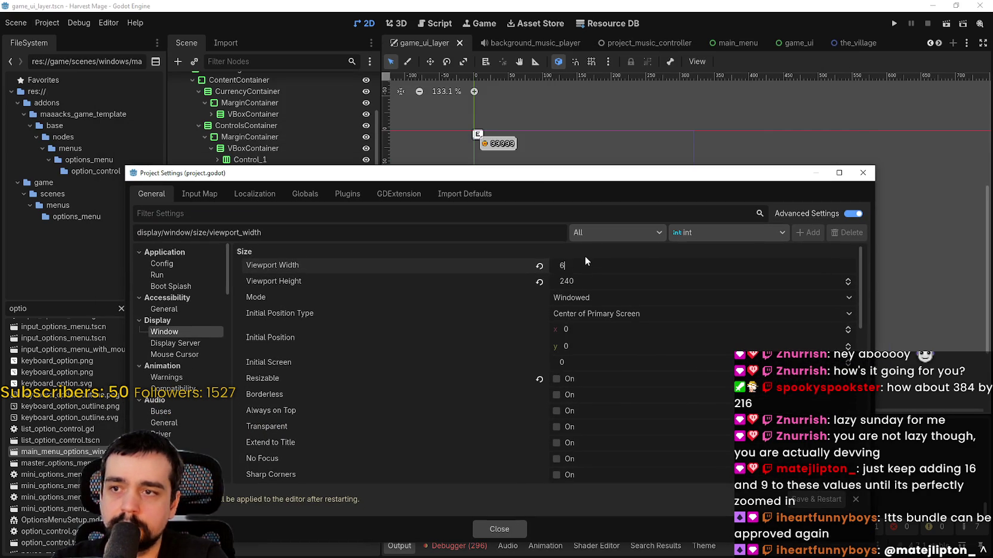
left_click(498, 529)
scroll(644, 247, "down", 2)
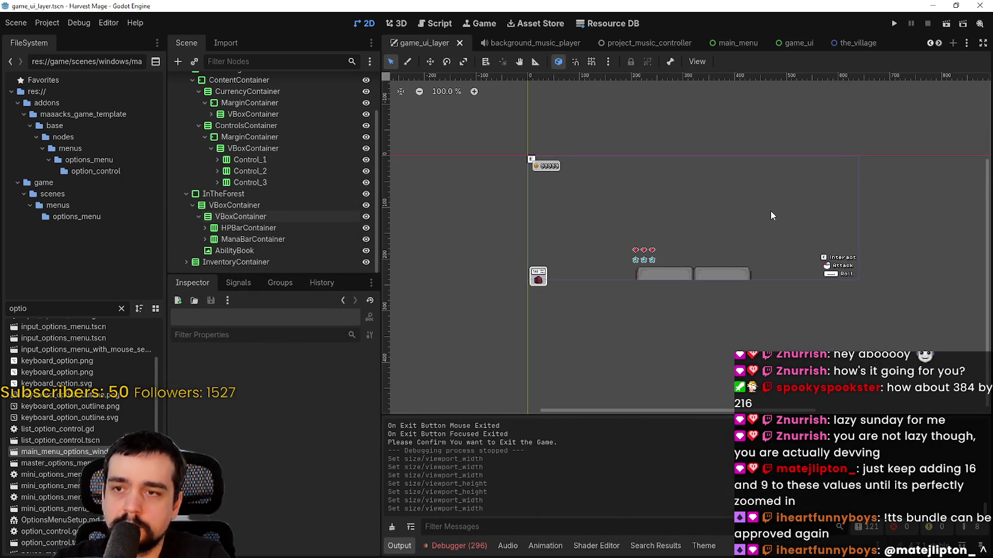
Set the viewport width to 640/1.5 (427), close Project Settings, and run the game.
left_click(53, 23)
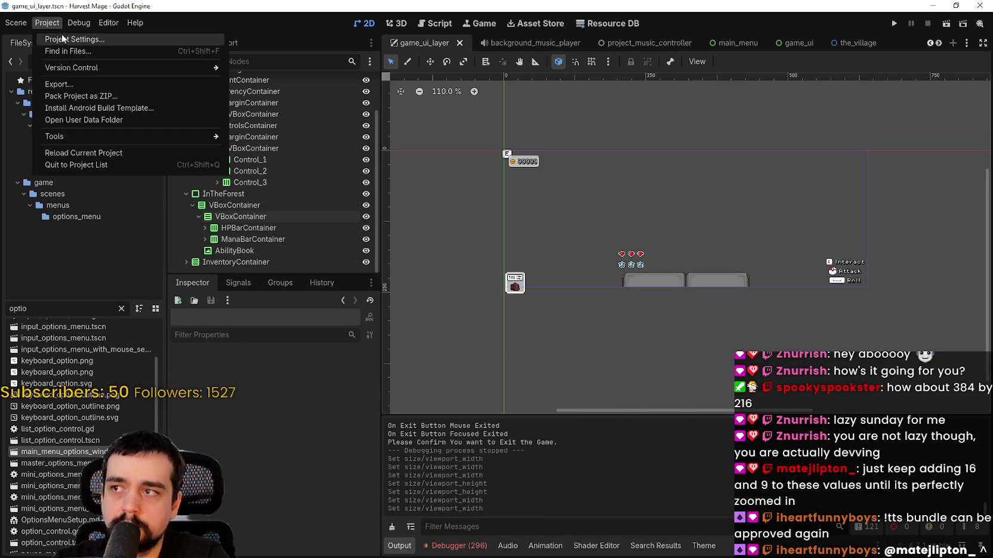
left_click(62, 36)
mouse_move(646, 168)
left_mouse_down()
mouse_move(693, 375)
mouse_move(711, 326)
left_mouse_up()
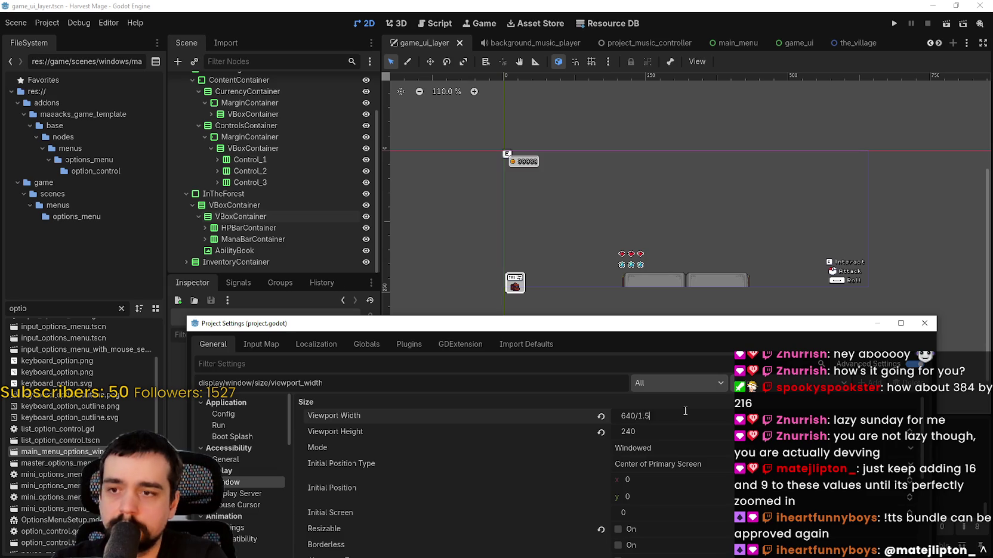
left_click_drag(651, 331, 566, 138)
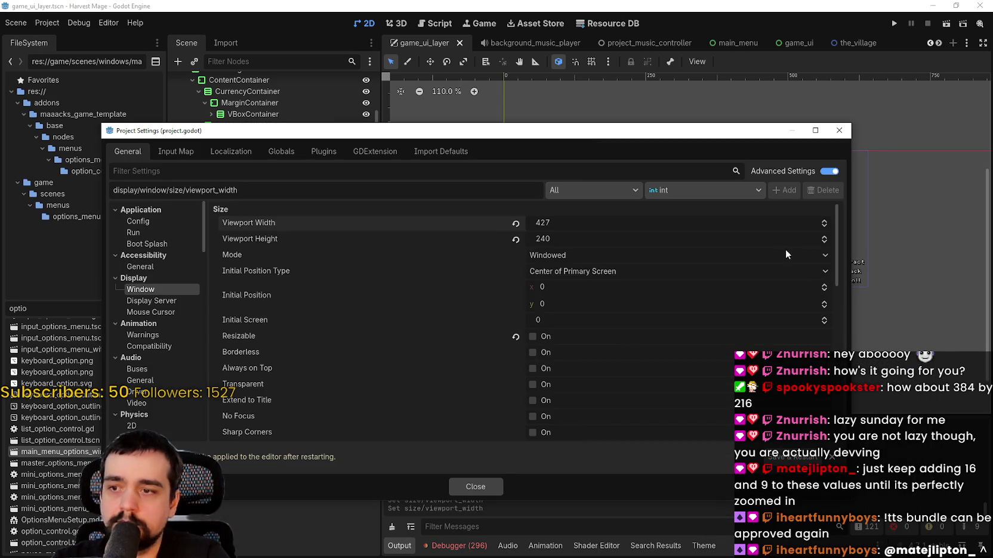
left_click(476, 488)
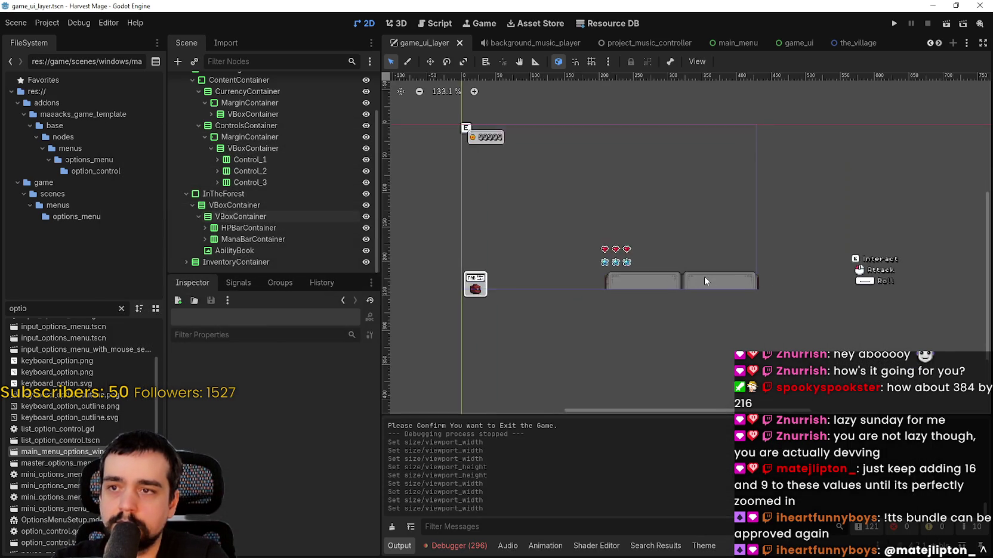
left_click(894, 24)
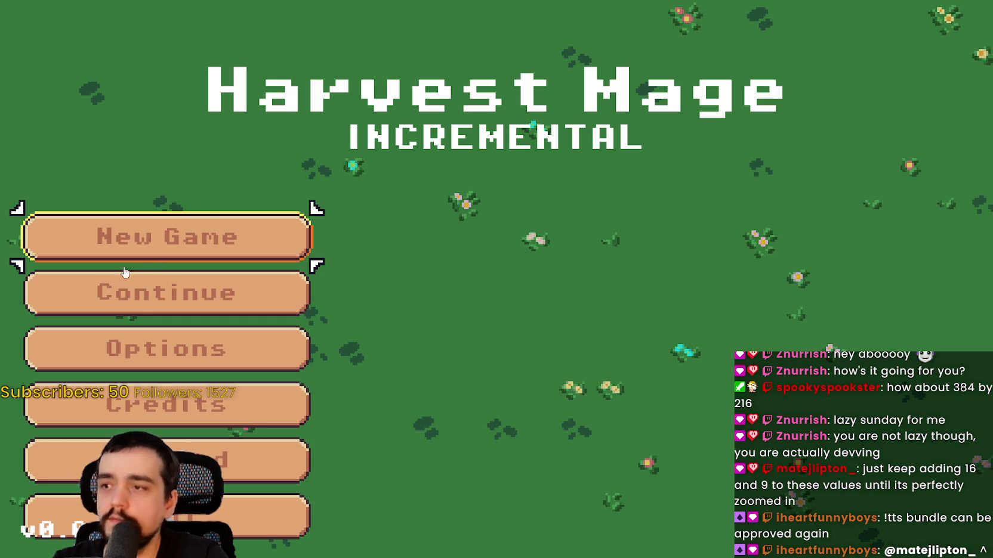
Continue the saved game, then untick Fullscreen under the pause menu's Options > Video.
left_click(171, 291)
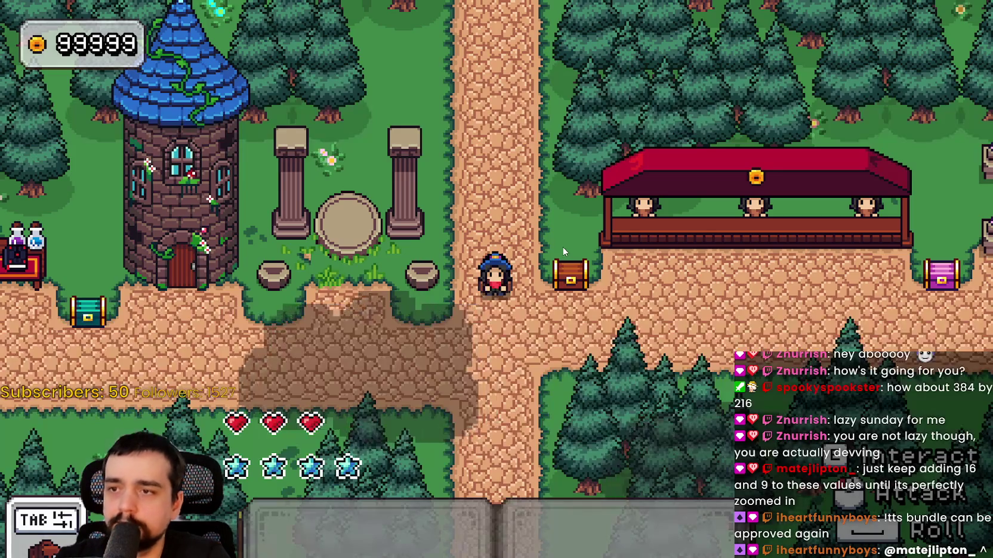
key("Escape")
key("Escape")
key("Escape")
key("Escape")
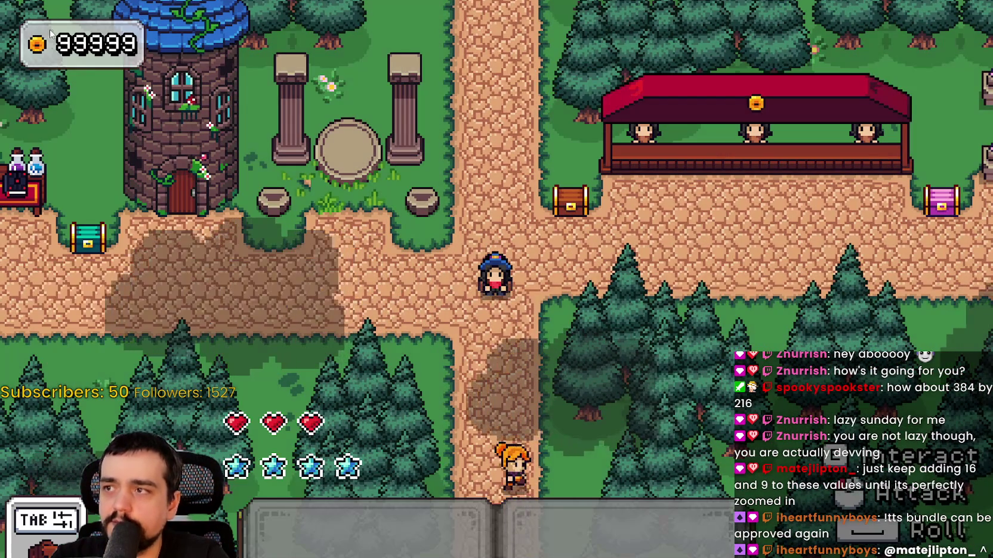
key("Escape")
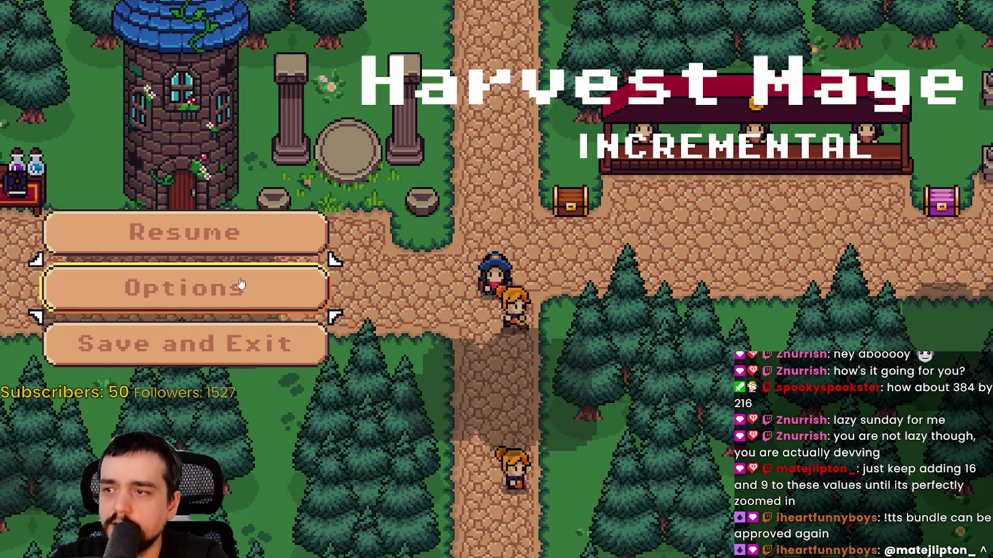
left_click(242, 287)
left_click(935, 64)
left_click(934, 65)
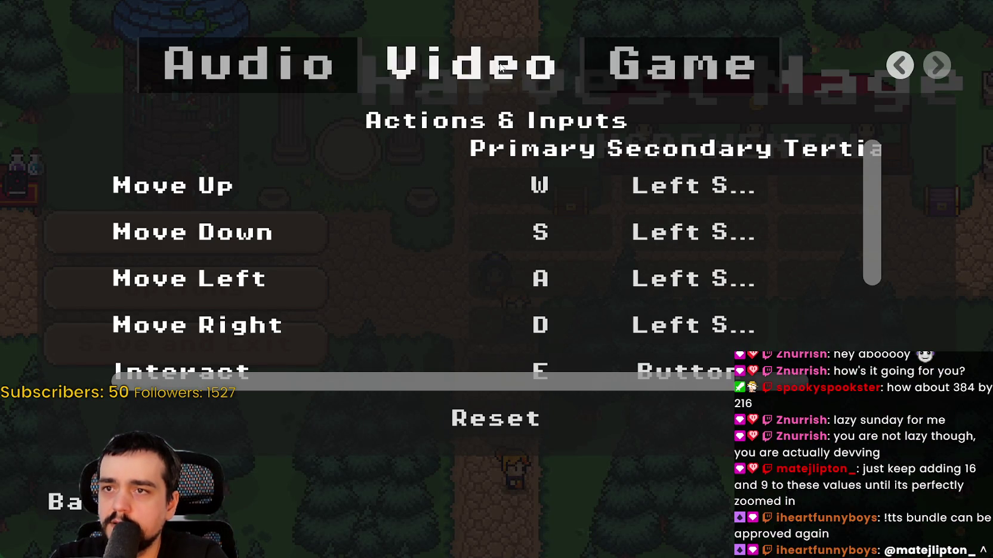
left_click(926, 120)
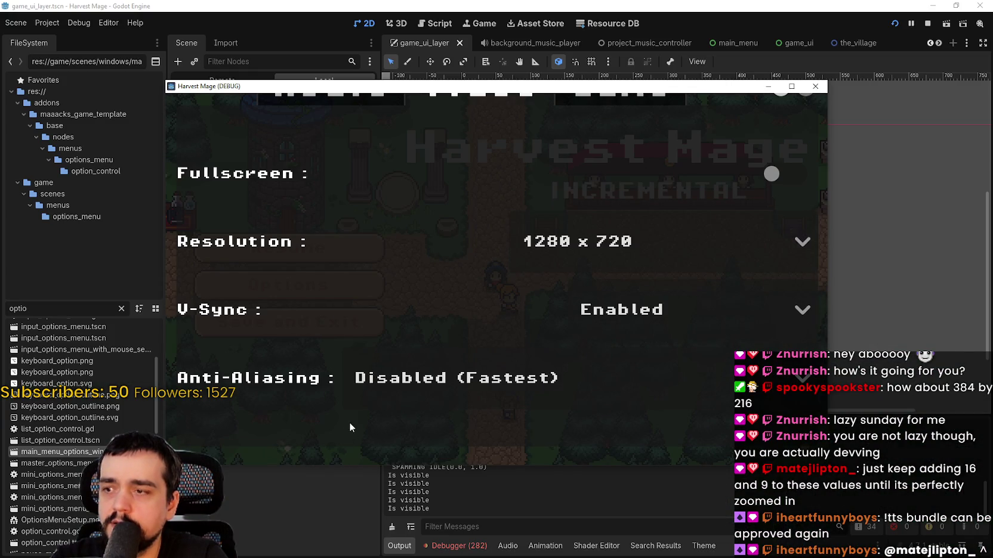
Set the in-game resolution to 3840 x 2160 in Options > Video and resume play.
key("Escape")
key("Escape")
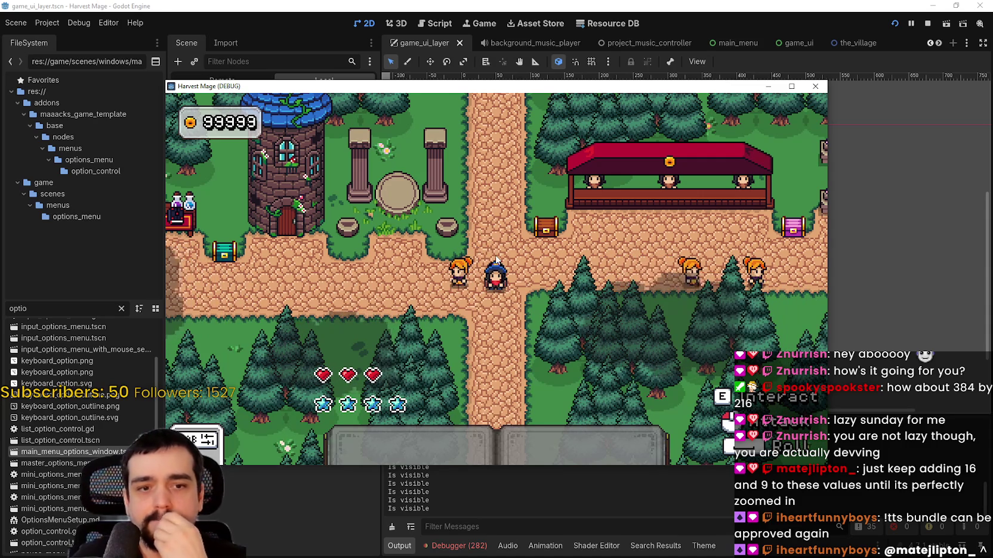
key("Escape")
key("Down")
key("Return")
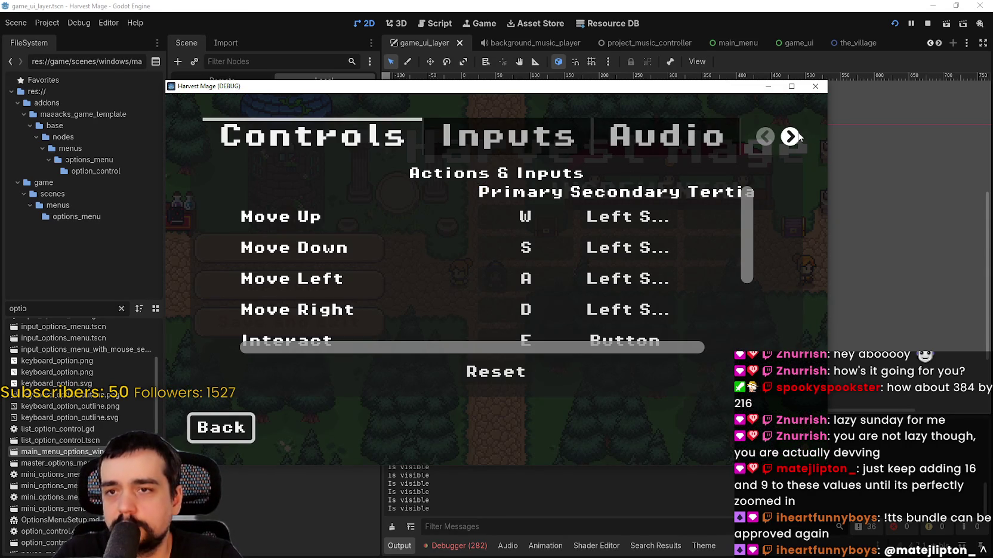
left_click(790, 136)
left_click(471, 136)
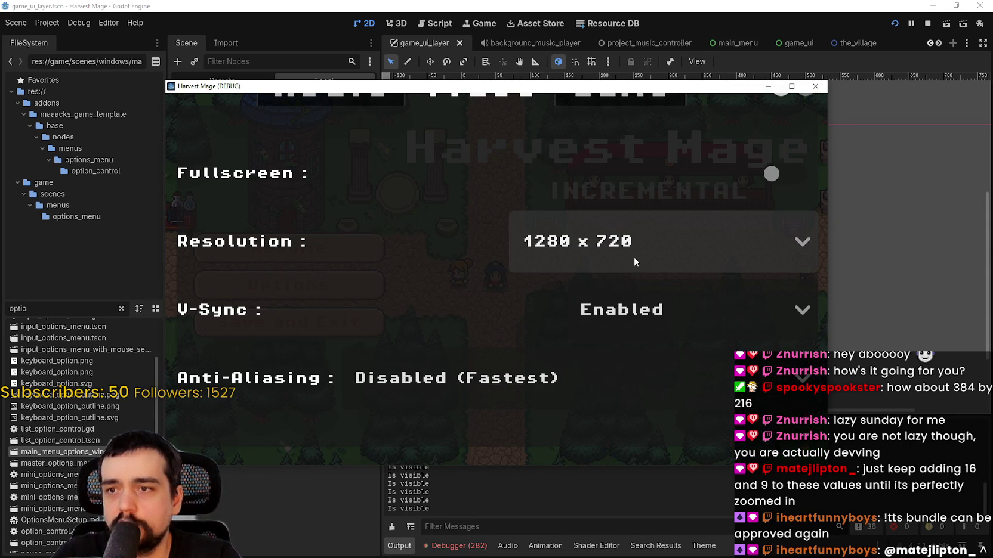
left_click(634, 262)
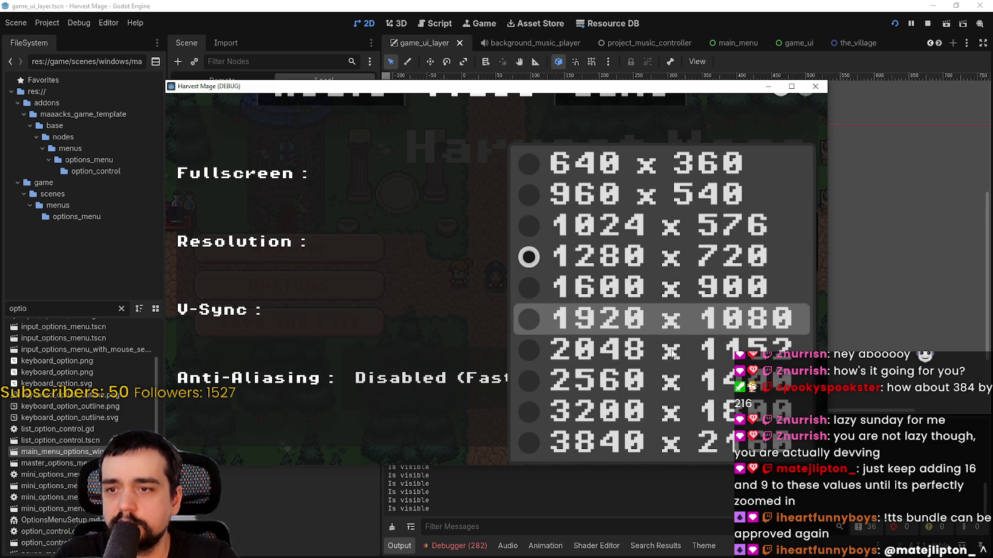
left_click(651, 445)
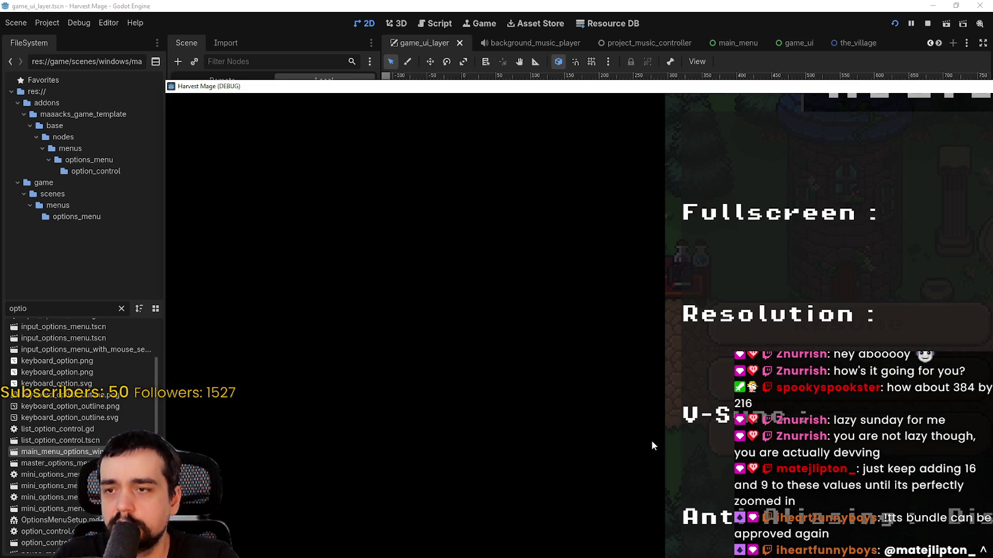
key("Escape")
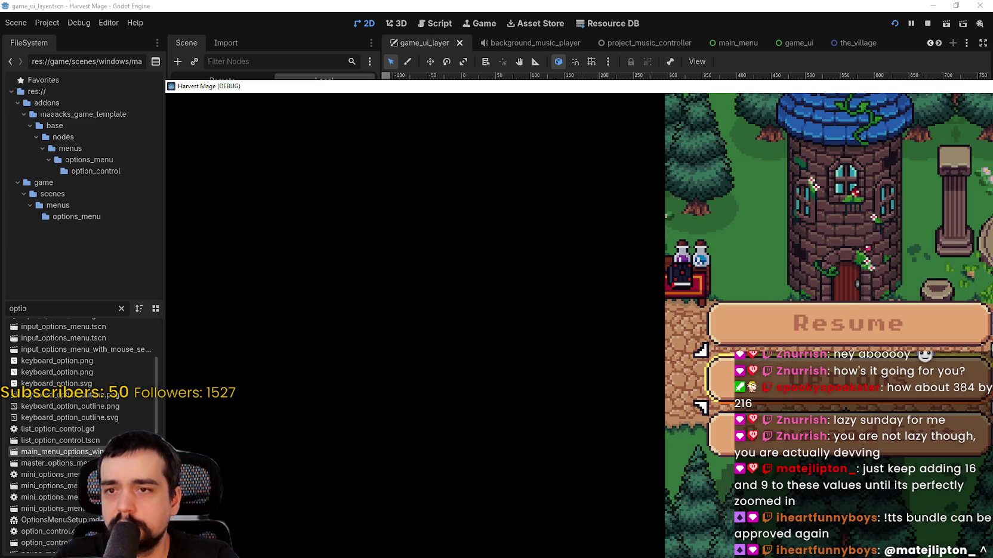
key("Escape")
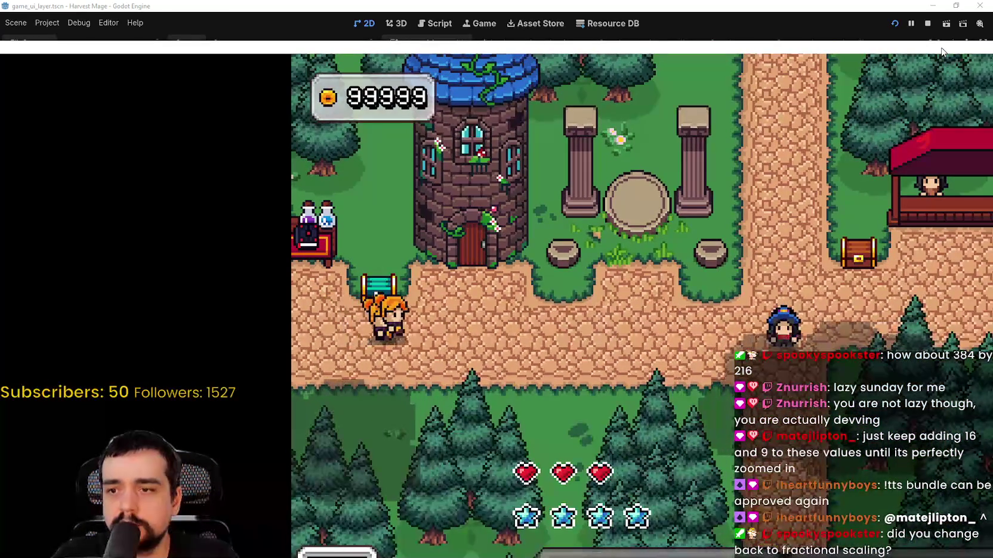
Switch the in-game resolution back to 1280 x 720 and resume play.
key("Right")
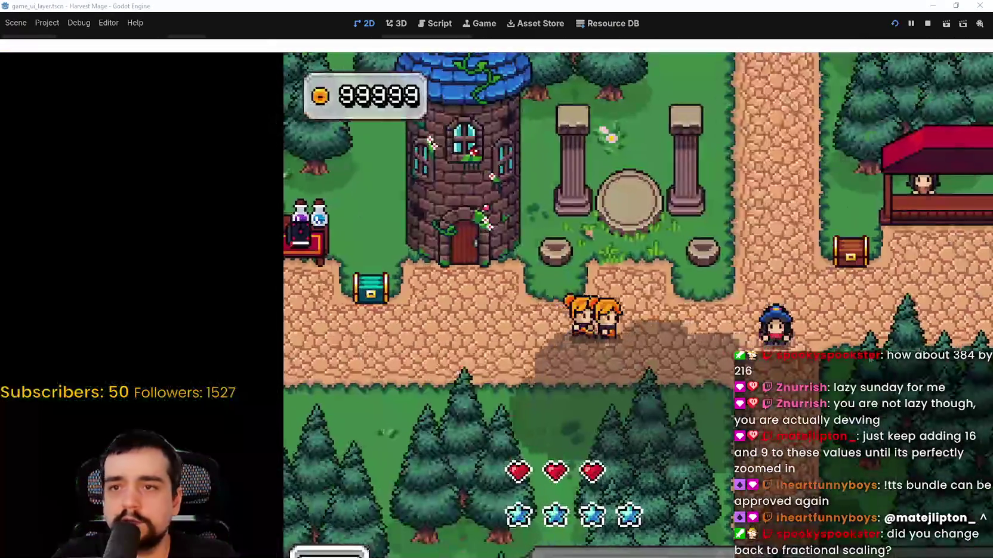
key("Escape")
left_click(508, 335)
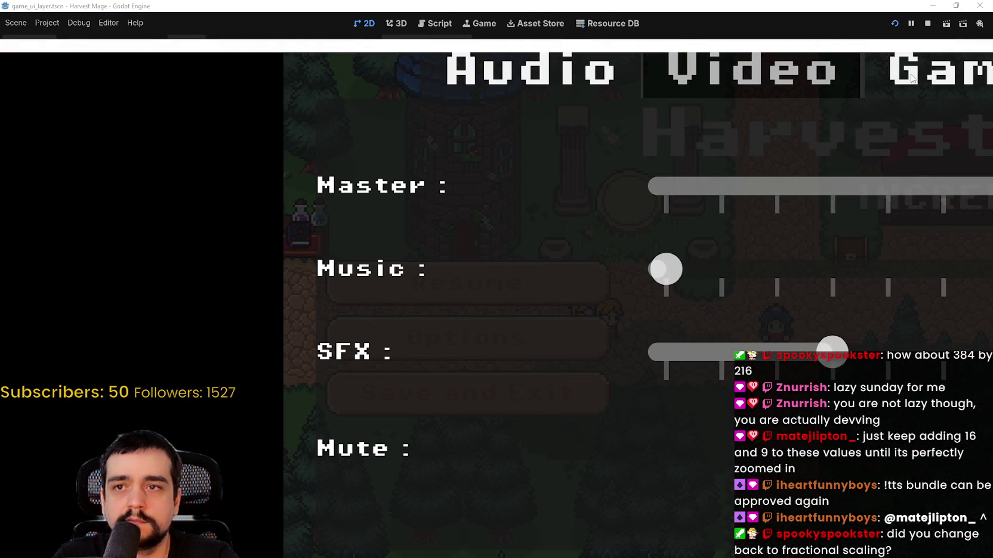
key("Right")
left_click(815, 97)
left_click(989, 297)
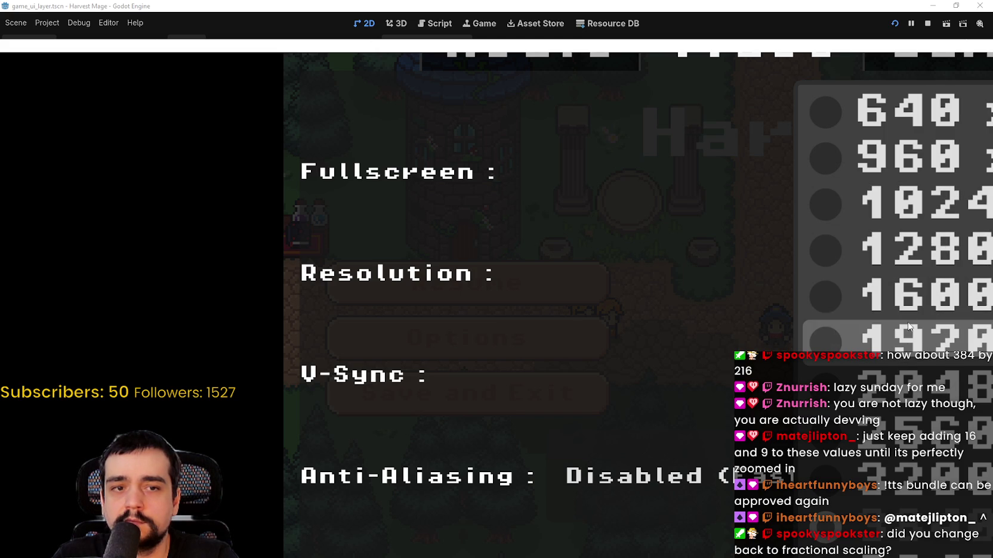
left_click(911, 251)
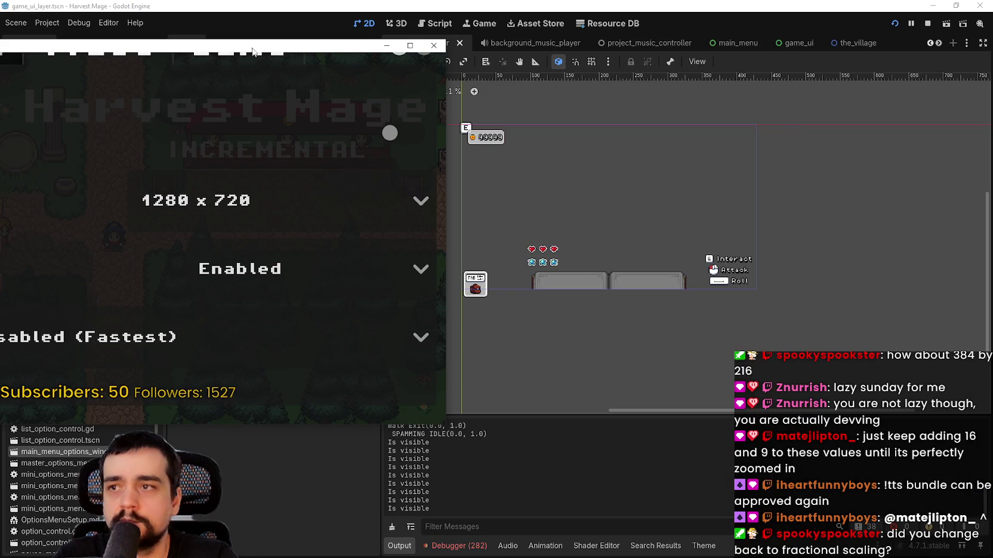
key("Escape")
key("Escape")
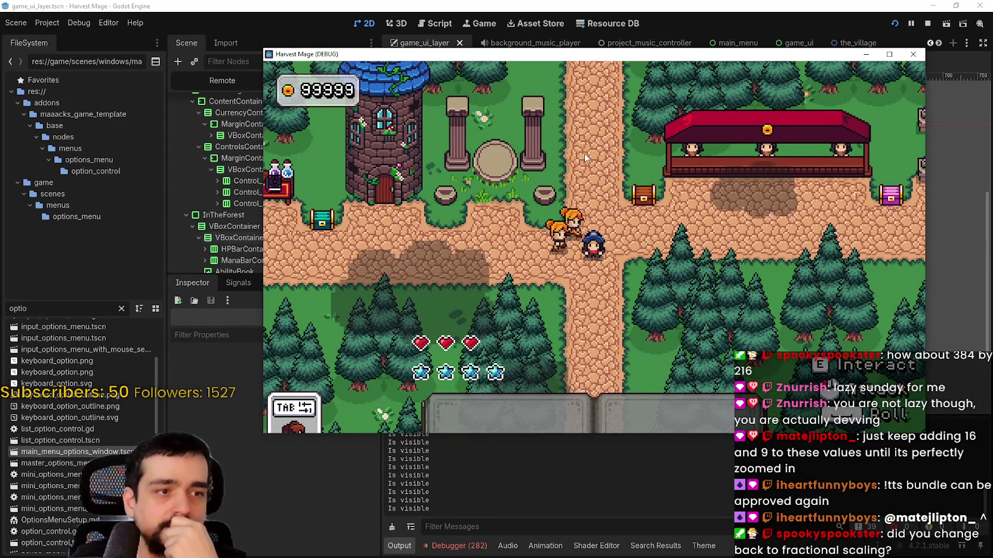
Walk the player around the village with the arrow keys.
key("Left")
key("Down")
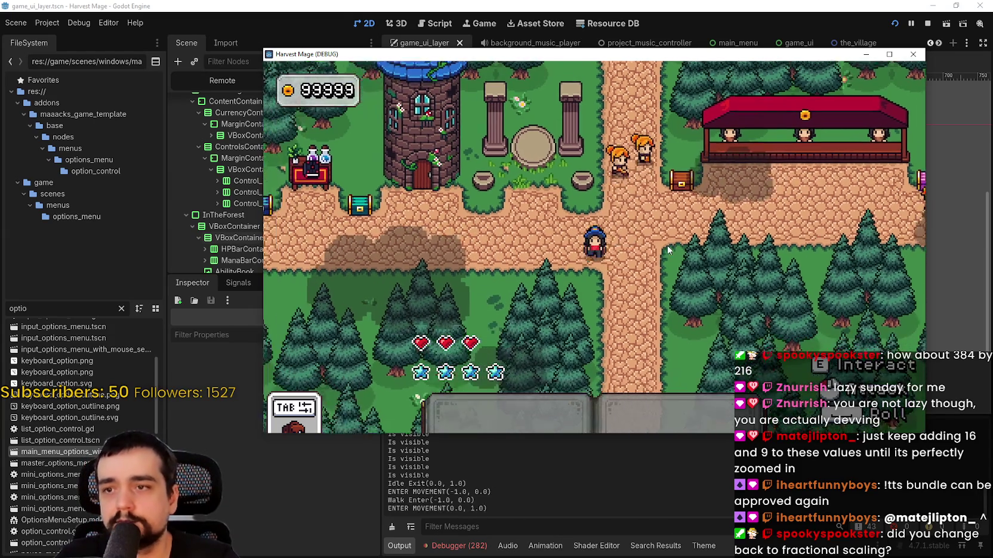
key("Right")
key("Up")
key("Left")
key("Down")
Recheck the Video options, keep the resolution at 1280 x 720, and return to the village.
key("Escape")
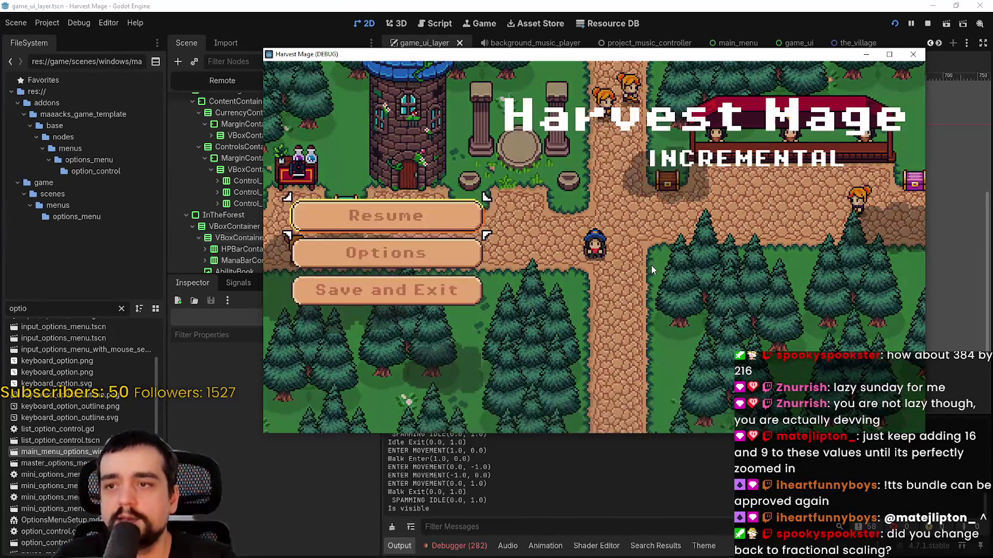
key("Down")
key("Return")
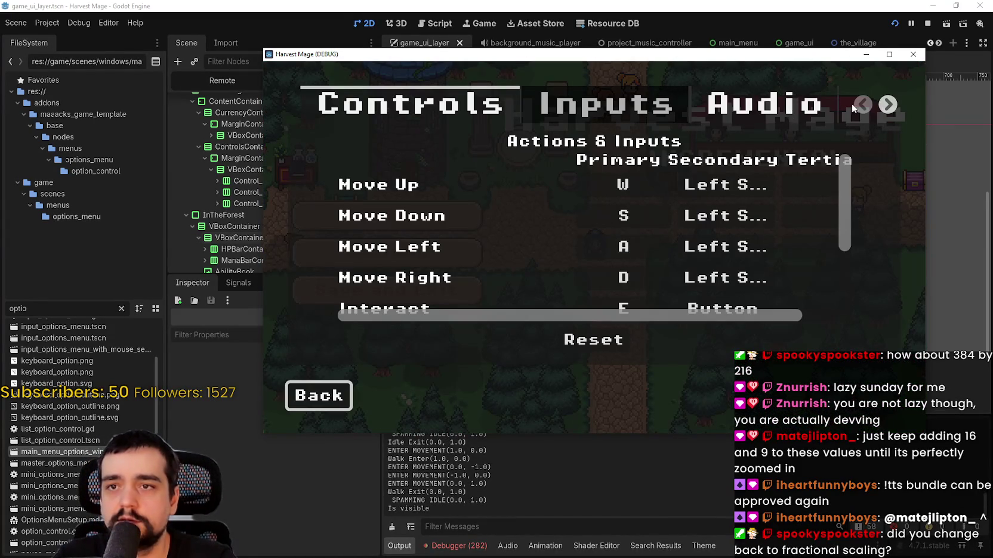
left_click(887, 104)
left_click(887, 104)
left_click(591, 105)
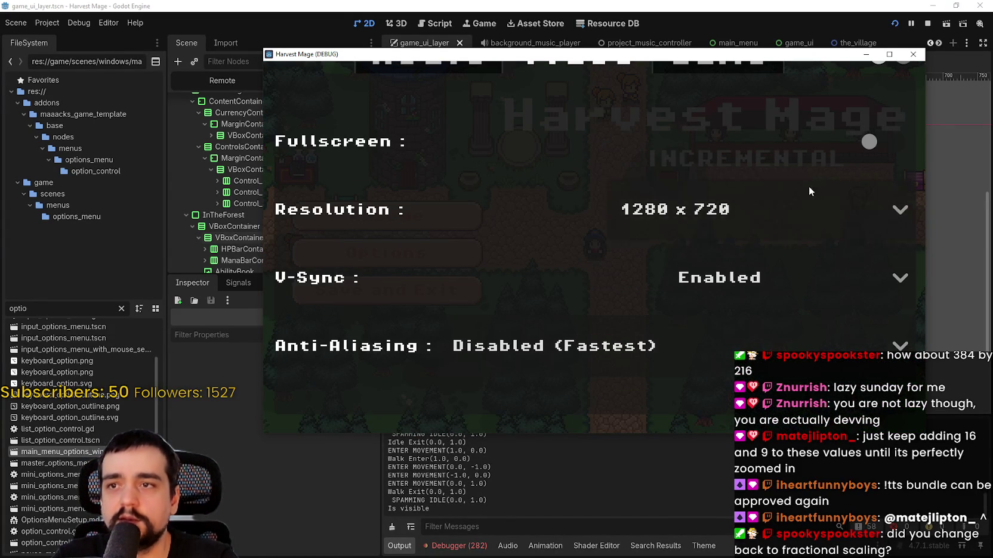
left_click(811, 205)
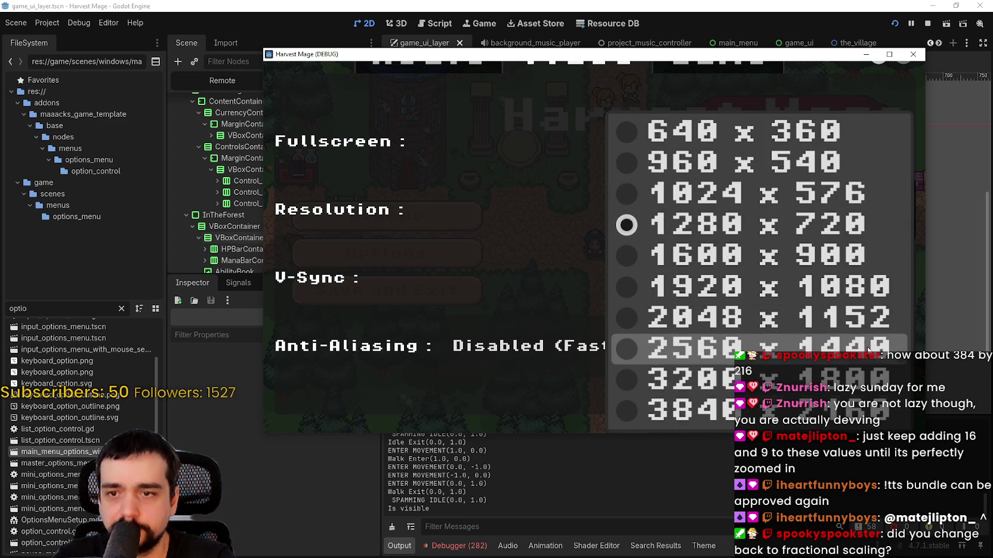
left_click(852, 95)
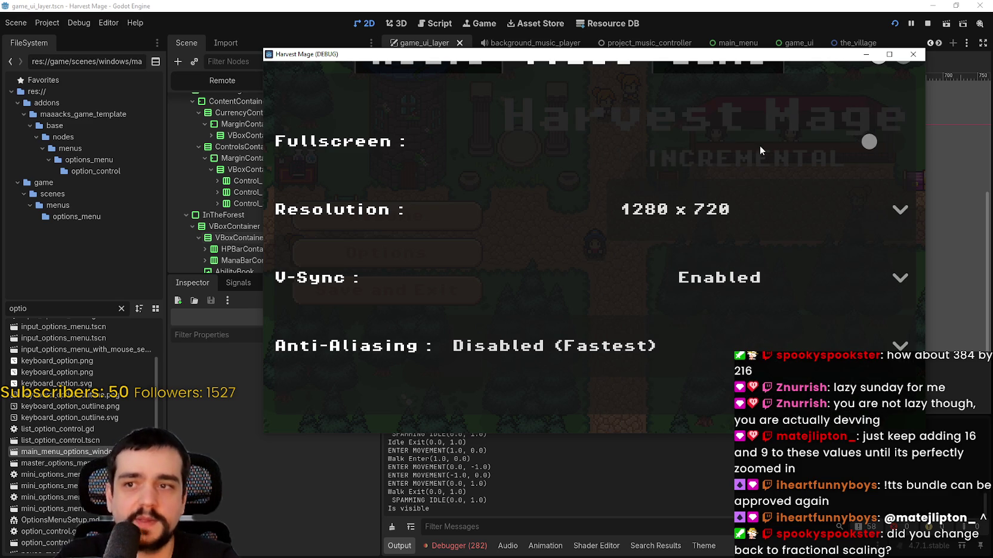
key("Escape")
key("Escape")
key("Left")
key("Up")
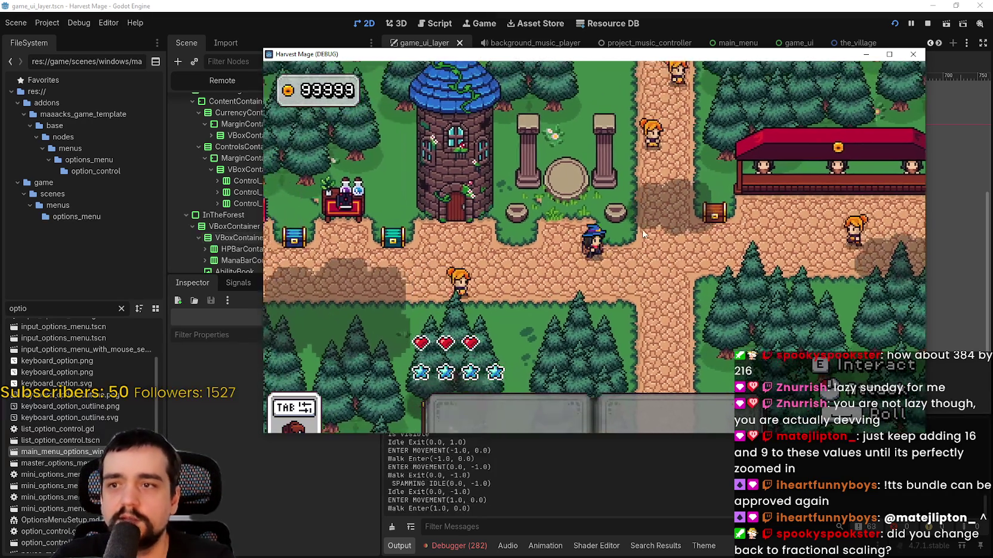
Walk the player right, up and down around the village.
key("Right")
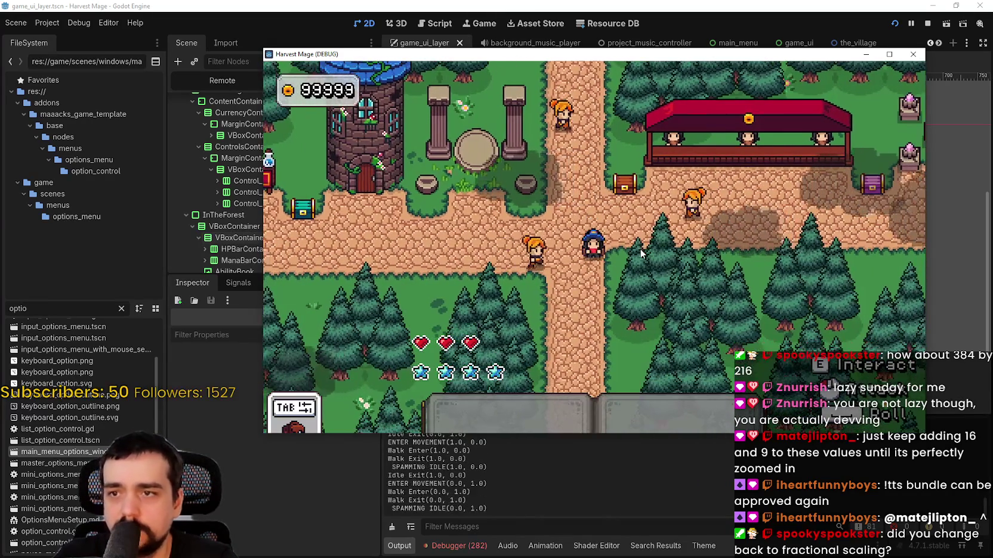
key("Up")
key("Down")
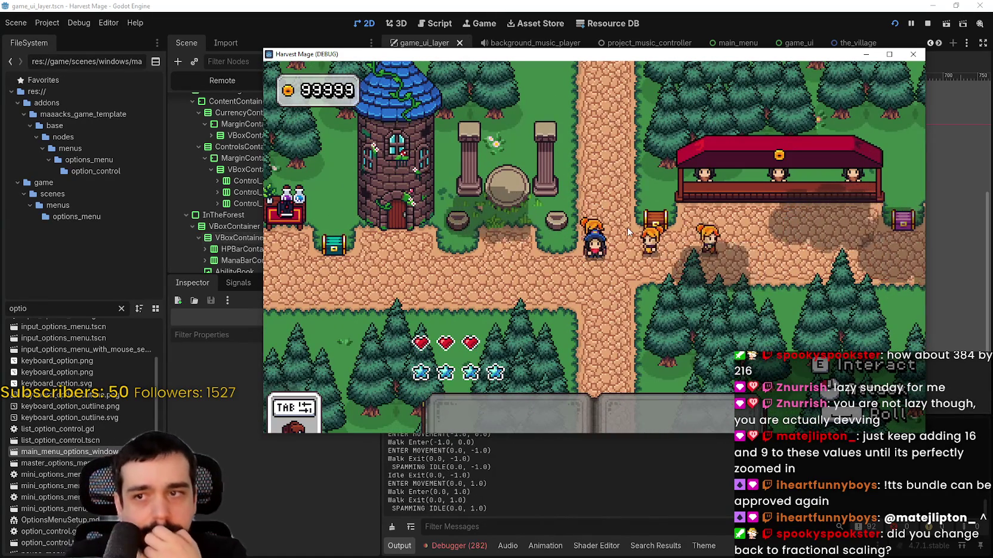
key("Down")
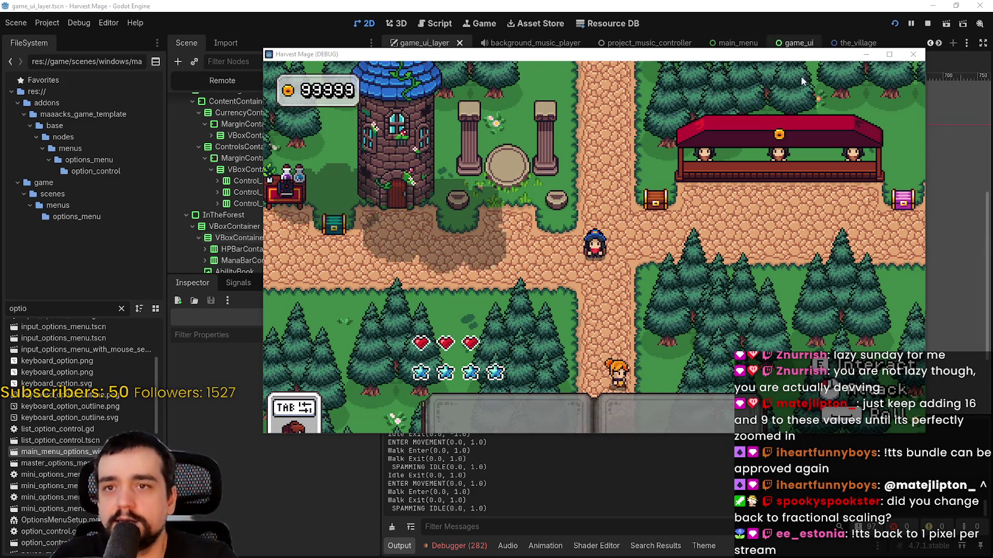
Maximize and restore the game window, move it down-left, then close the game.
left_click(889, 54)
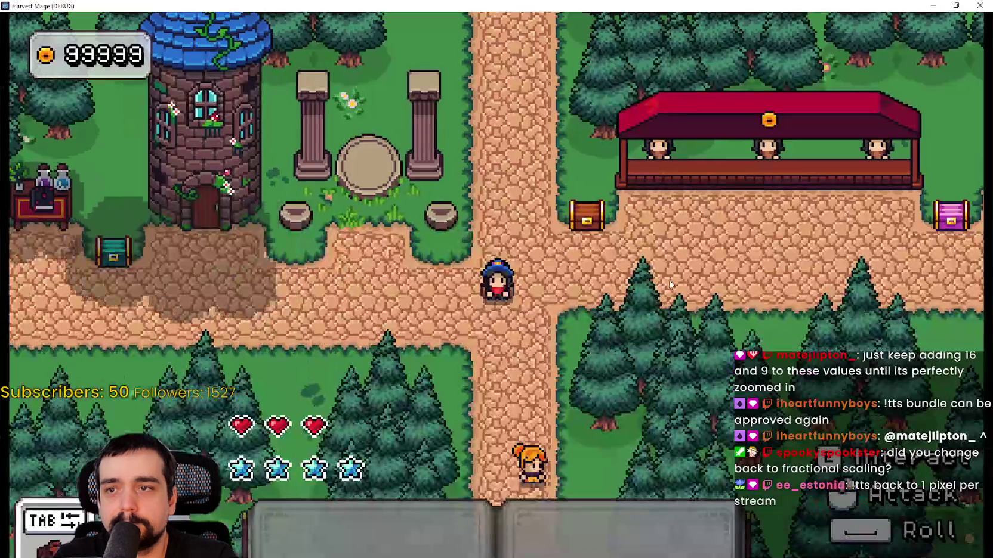
key("super+Down")
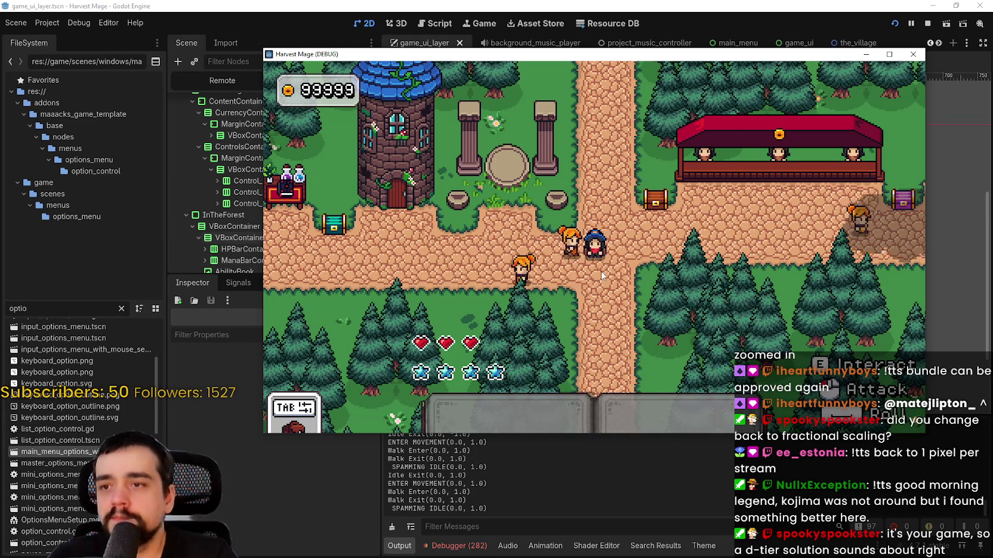
left_click_drag(834, 54, 801, 131)
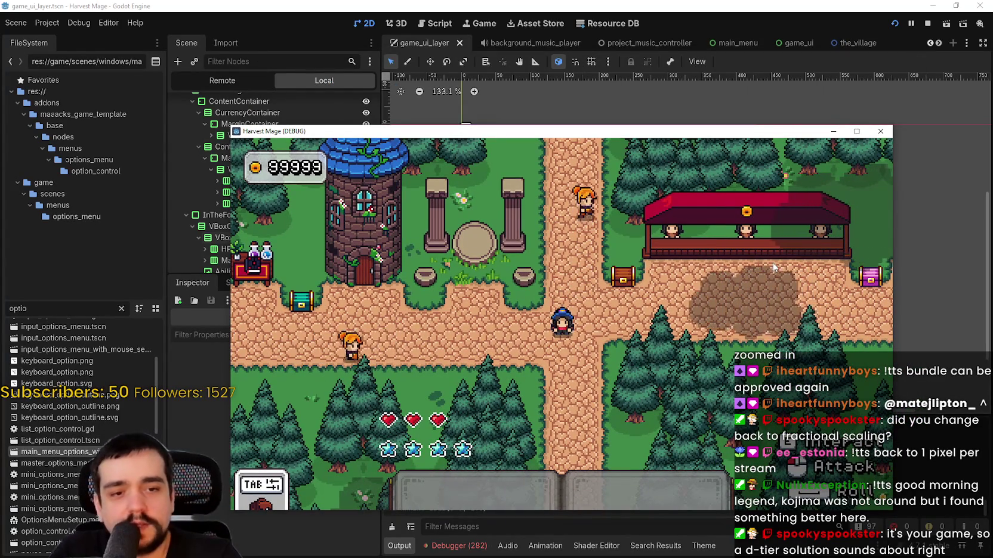
left_click(880, 131)
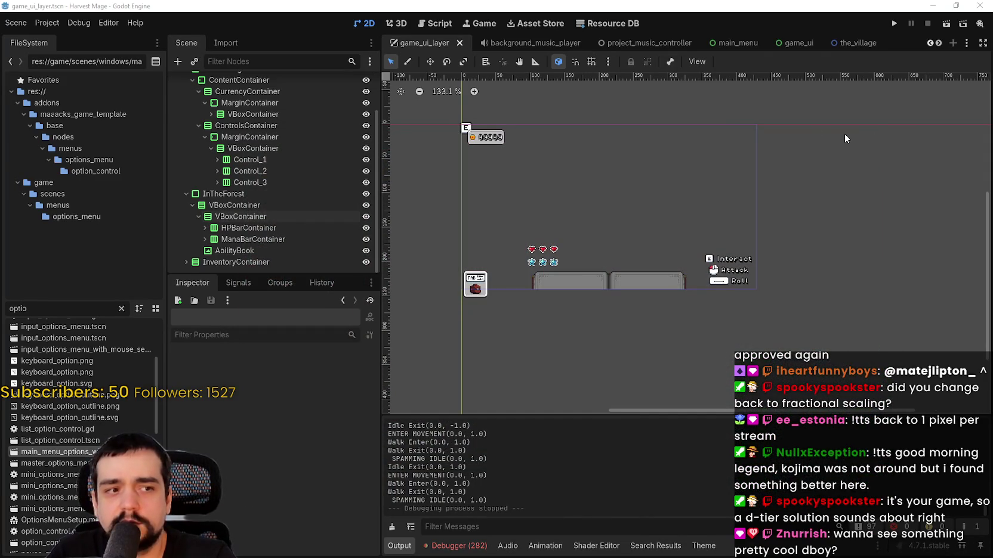
Open Project Settings at the 428×240 window viewport options and move Notepad over them.
left_click(48, 24)
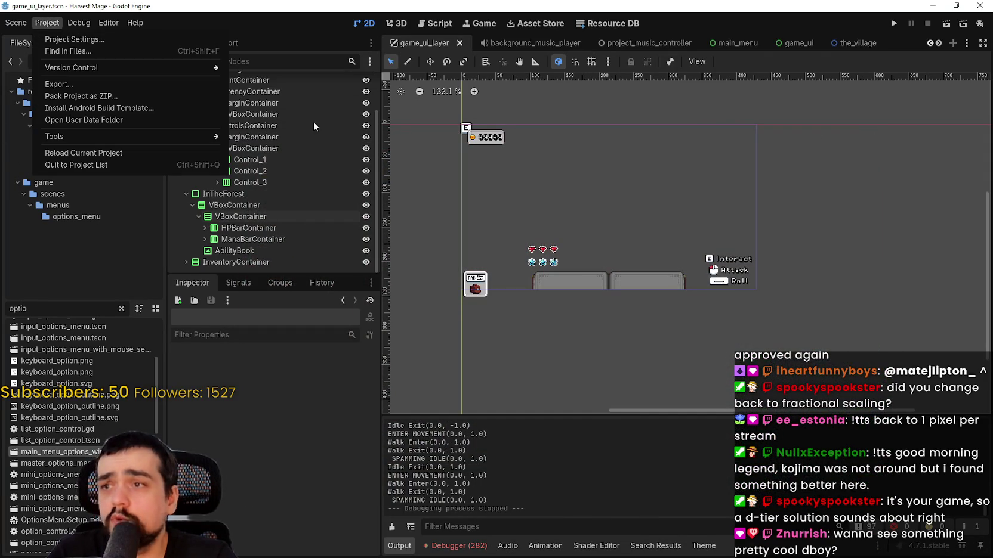
left_click(113, 39)
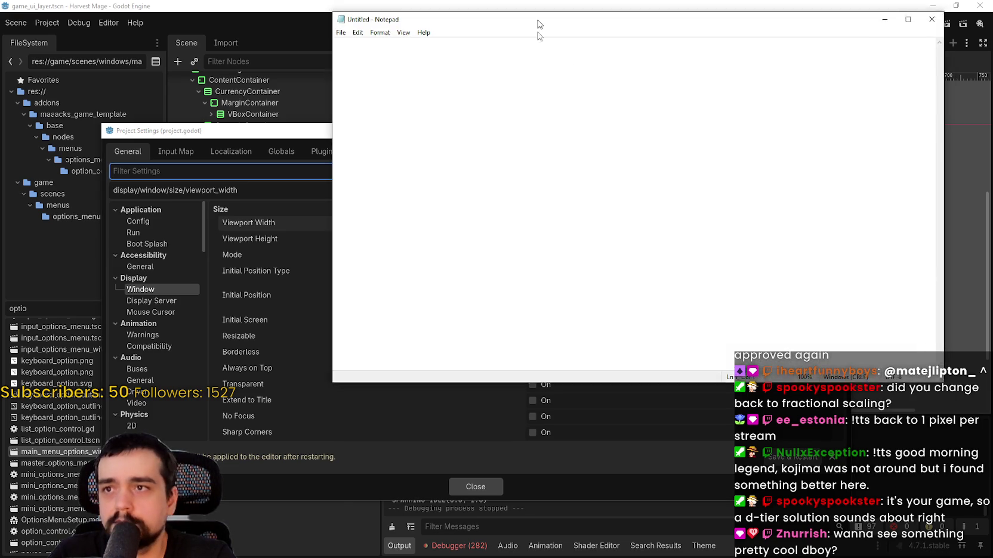
left_click_drag(538, 22, 221, 188)
Write '1280x720 = 428x240' in Notepad and start a second line '1920x1080 ='.
type("1280x720 =")
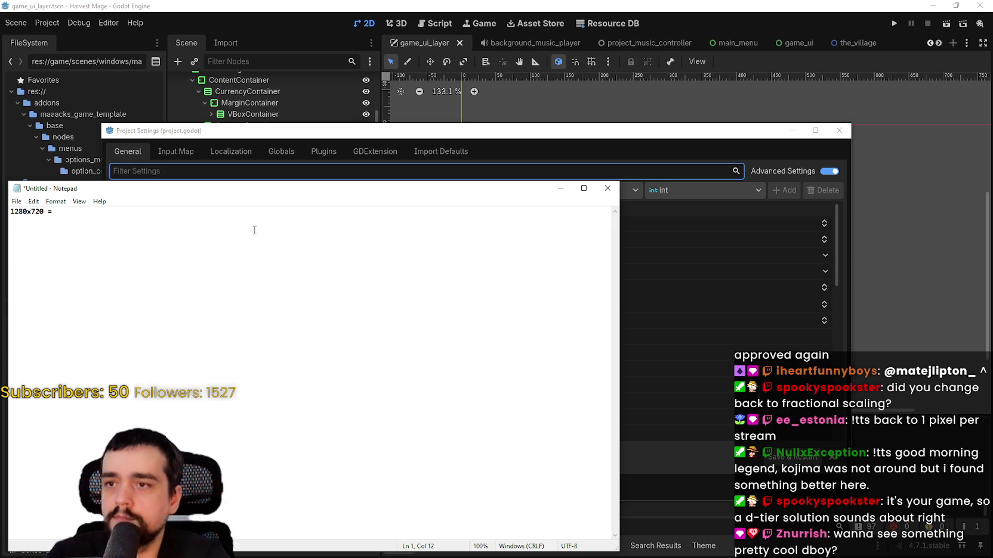
mouse_move(343, 193)
left_mouse_down()
mouse_move(412, 244)
mouse_move(656, 328)
left_mouse_up()
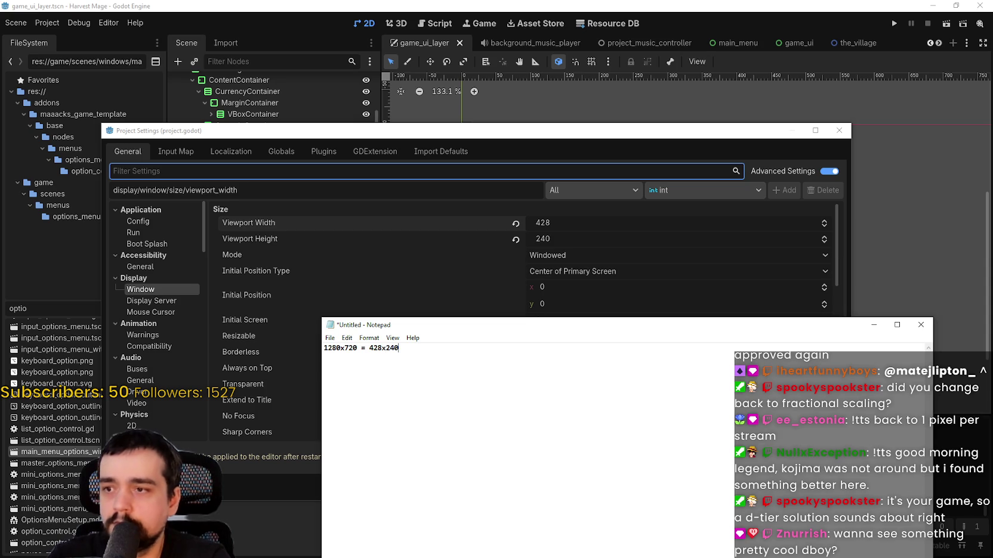
left_click_drag(411, 357, 275, 359)
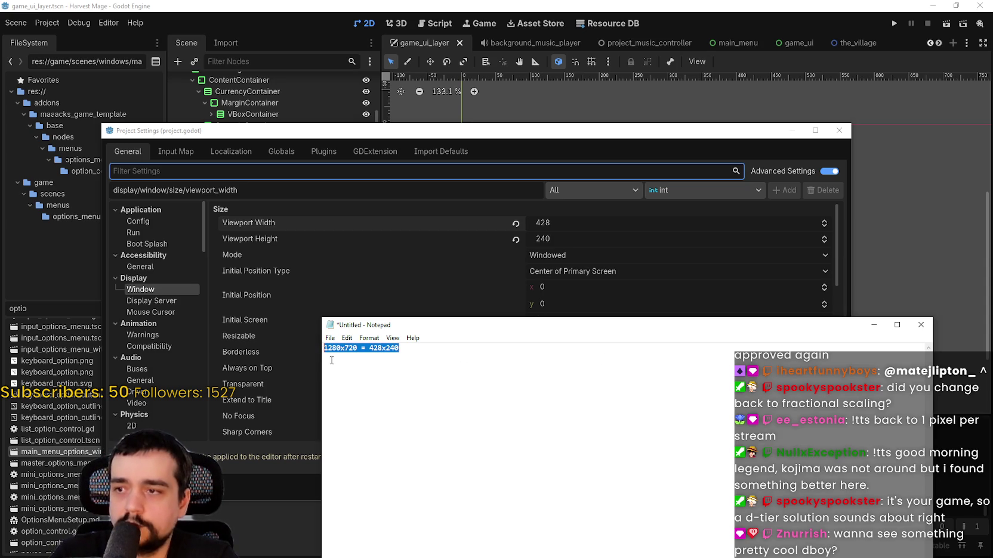
scroll(417, 374, "up", 10, "ctrl")
left_click(482, 361)
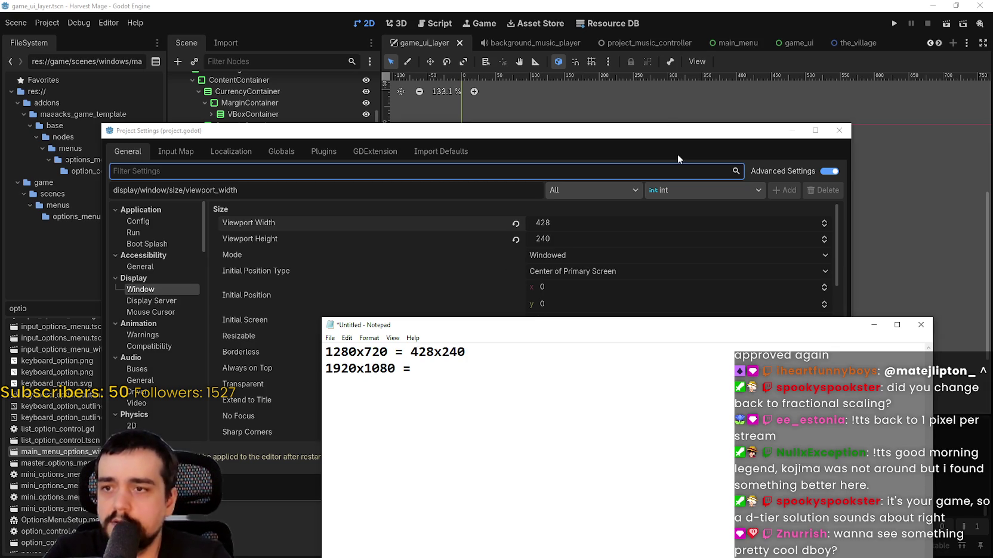
left_click(679, 218)
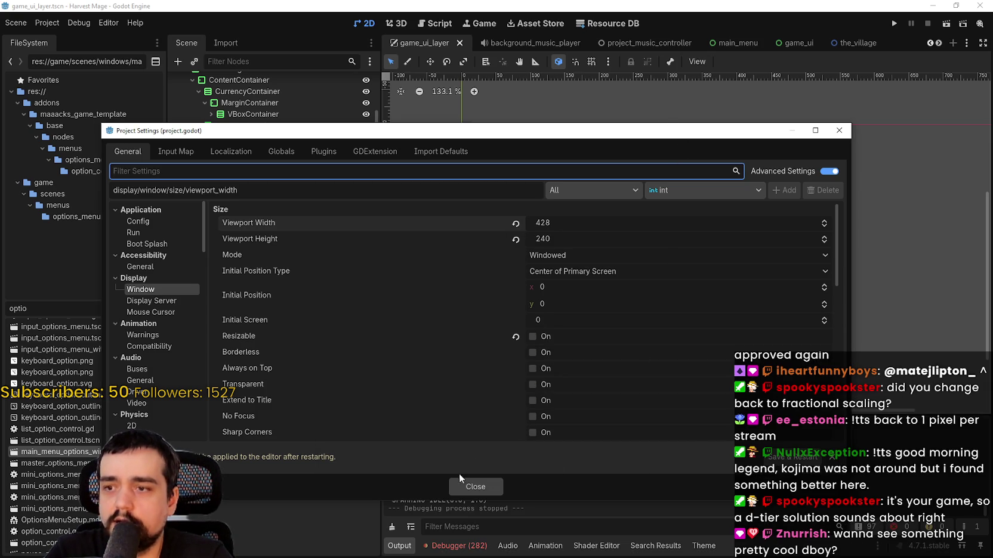
Close Project Settings and scroll around the editor.
left_click(471, 486)
scroll(620, 235, "up", 1)
scroll(617, 233, "up", 1)
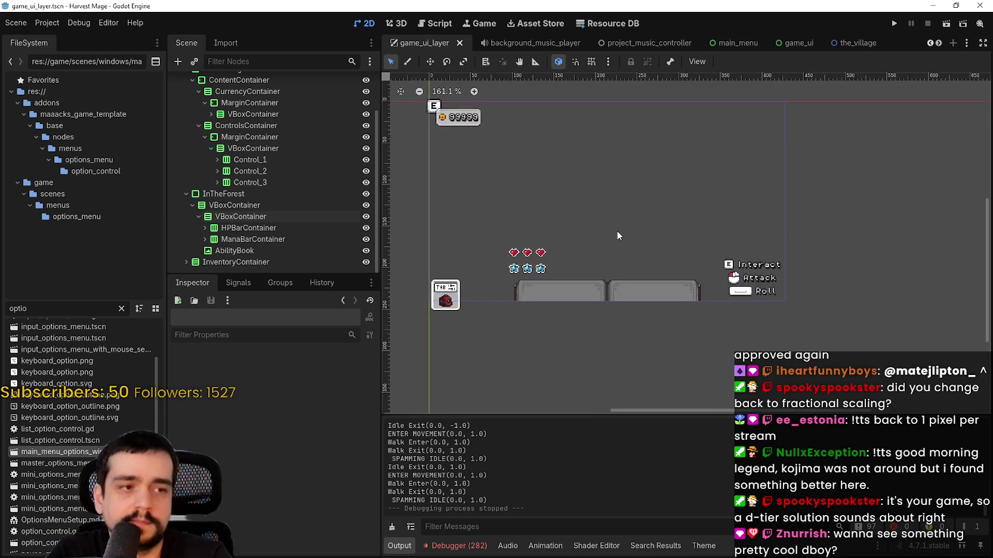
scroll(617, 233, "up", 4)
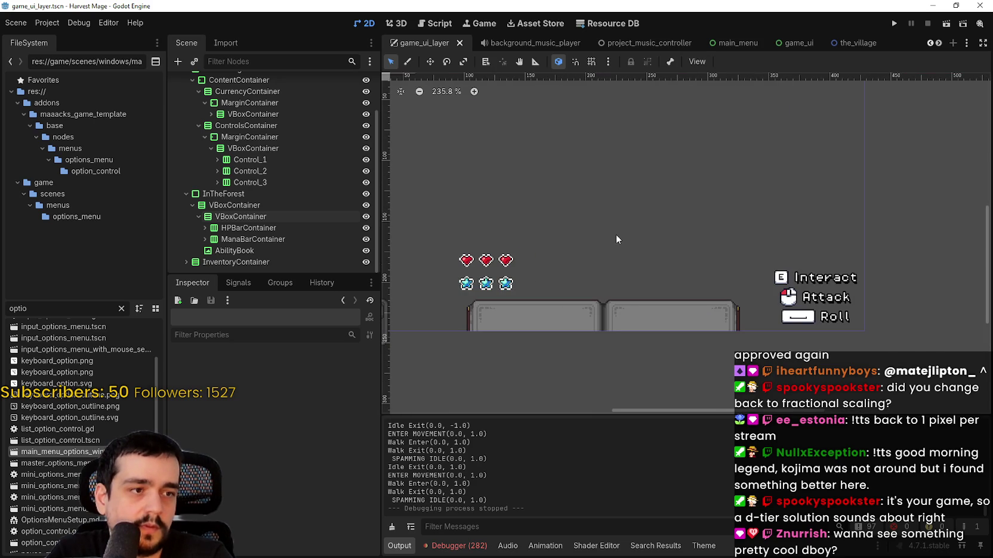
scroll(616, 237, "down", 7)
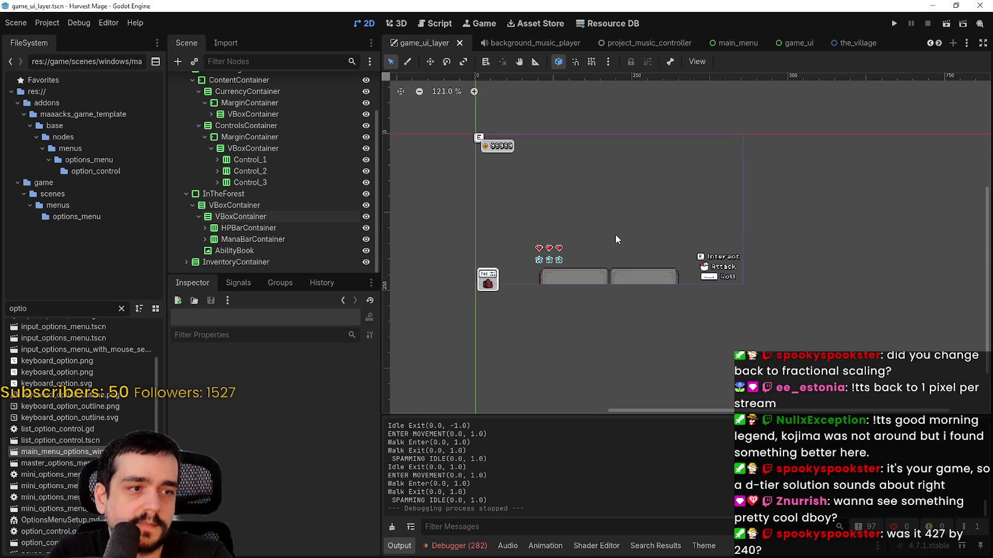
Reopen Project Settings and lower Viewport Width from 428 to 427, keeping height 240.
left_click(47, 22)
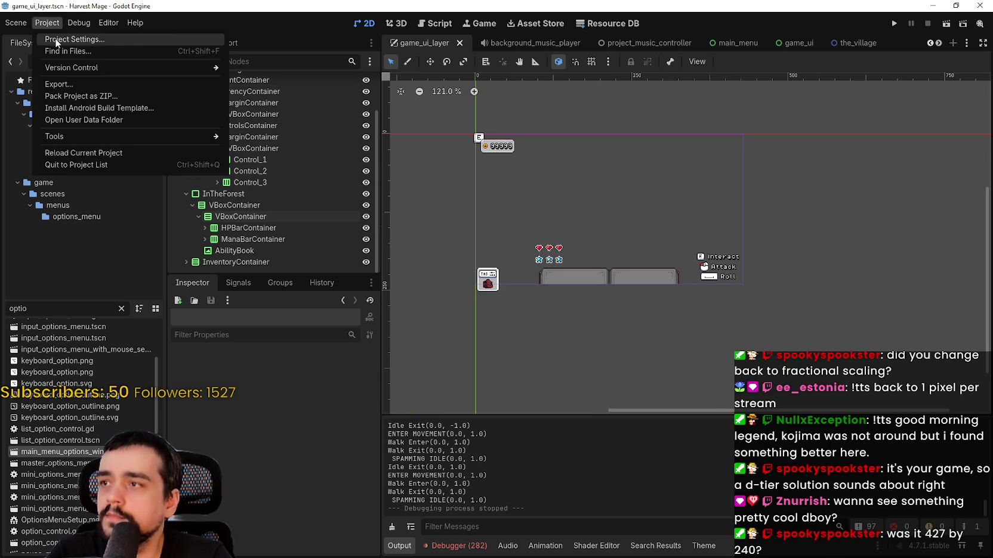
left_click(54, 38)
left_click(574, 221)
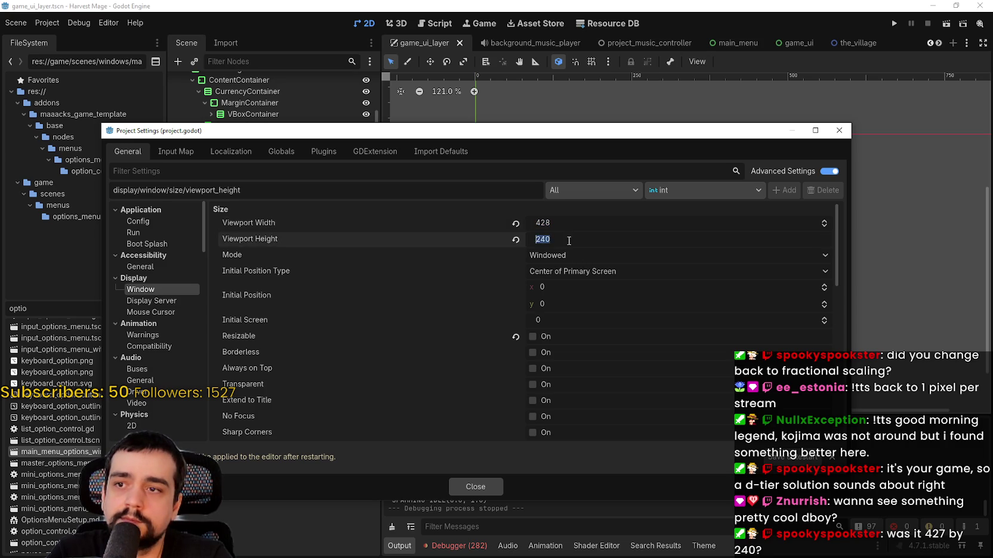
left_click(756, 245)
left_click(825, 226)
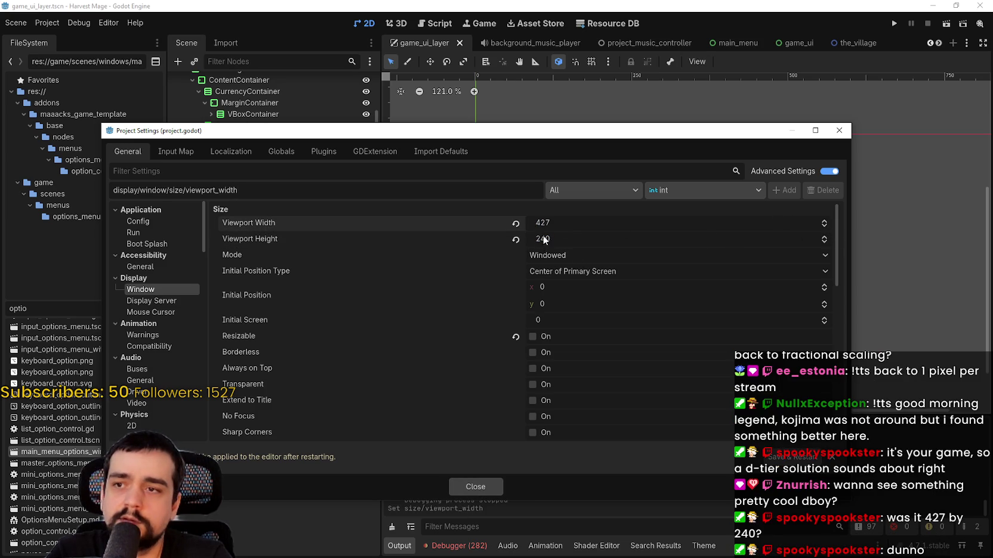
Move the settings dialog to check the canvas, close it and run the game.
left_click_drag(577, 141, 595, 320)
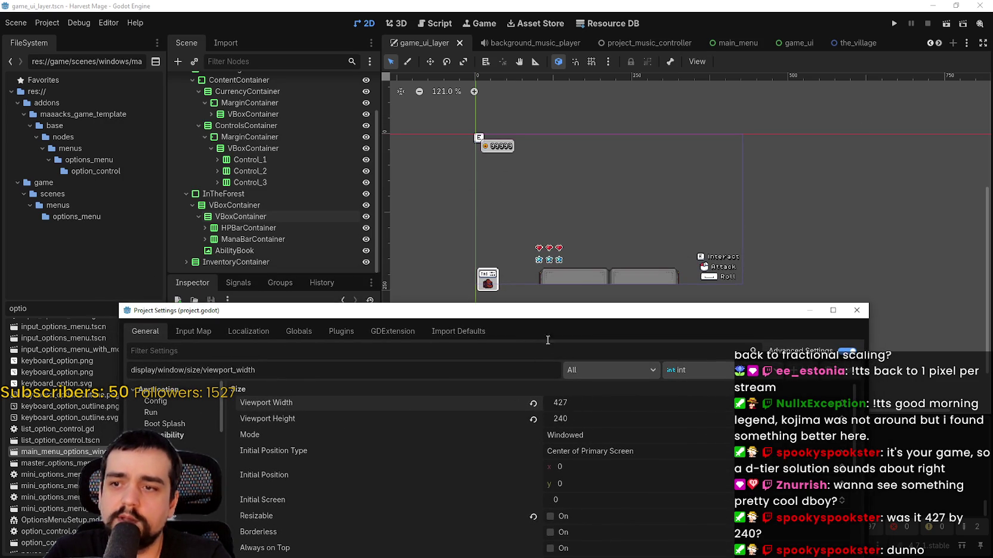
left_click_drag(543, 312, 519, 232)
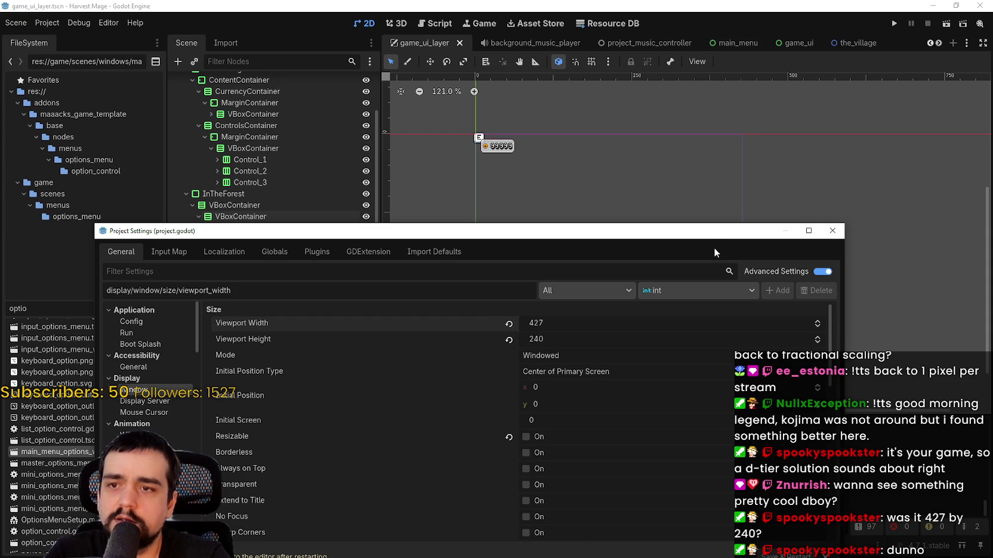
left_click_drag(714, 252, 697, 122)
left_click(458, 460)
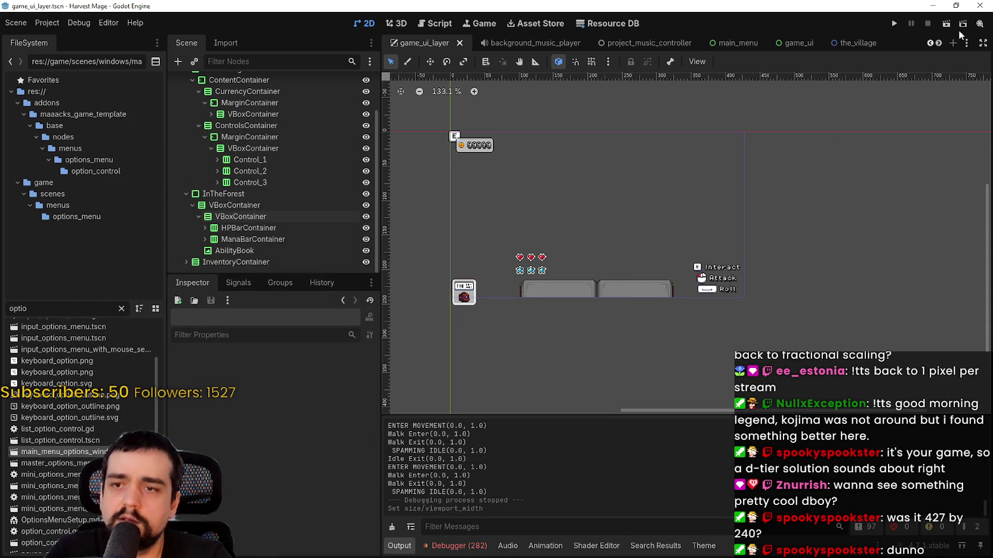
left_click(894, 24)
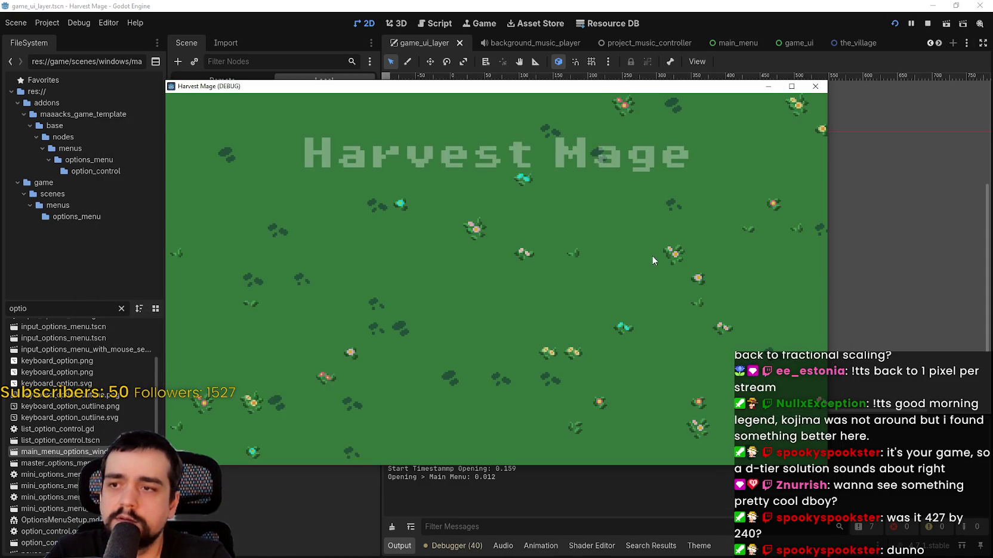
Continue the saved game and open Options from the pause menu.
left_click(280, 293)
left_click(314, 291)
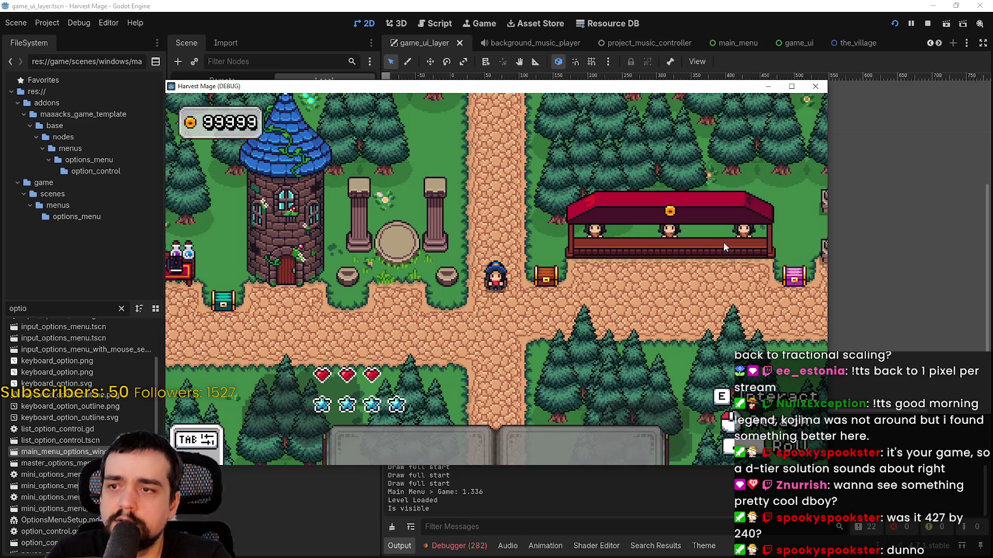
key("Escape")
key("Down")
key("Return")
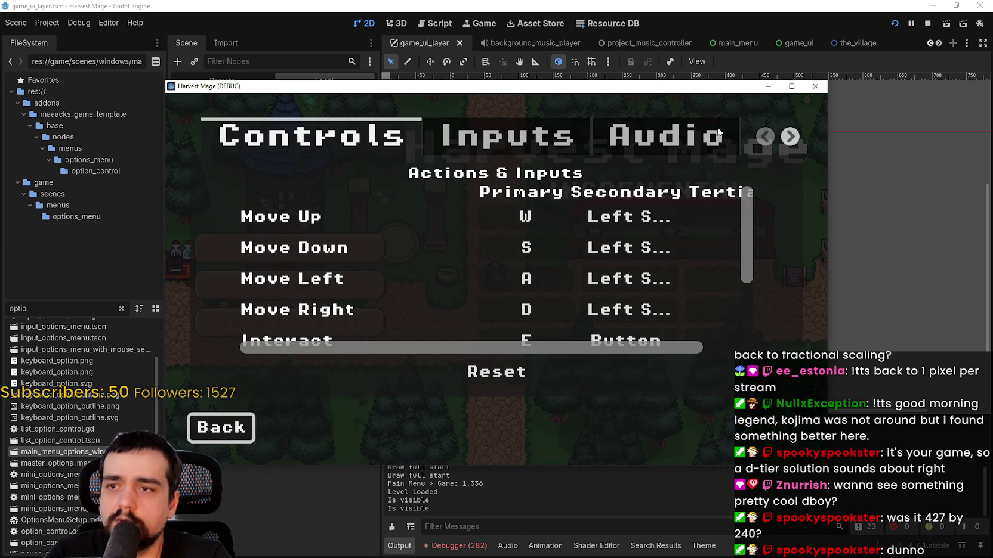
Enable Fullscreen in the Video options, then save and exit and close the game.
left_click(790, 136)
left_click(621, 135)
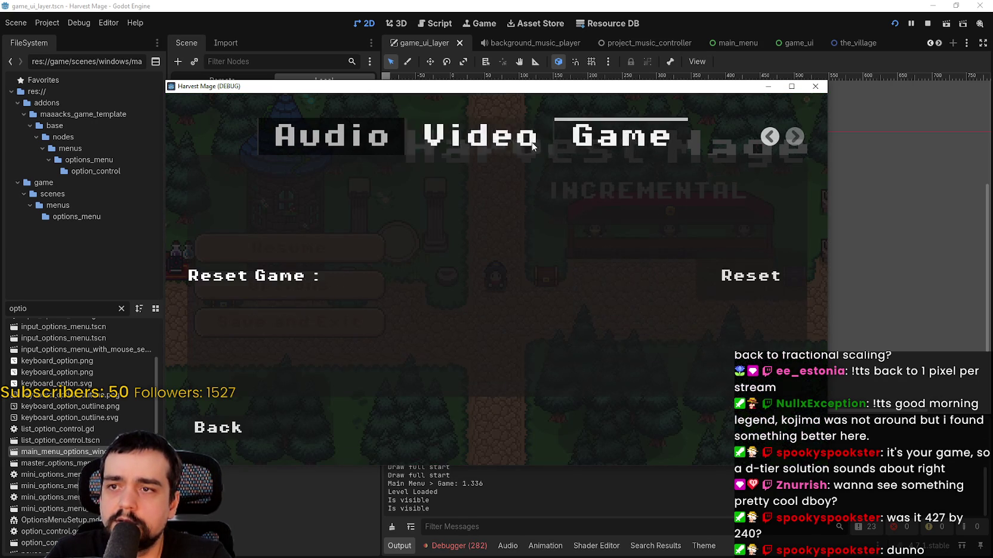
left_click(477, 134)
left_click(771, 173)
key("Escape")
key("Escape")
key("Escape")
left_click(143, 358)
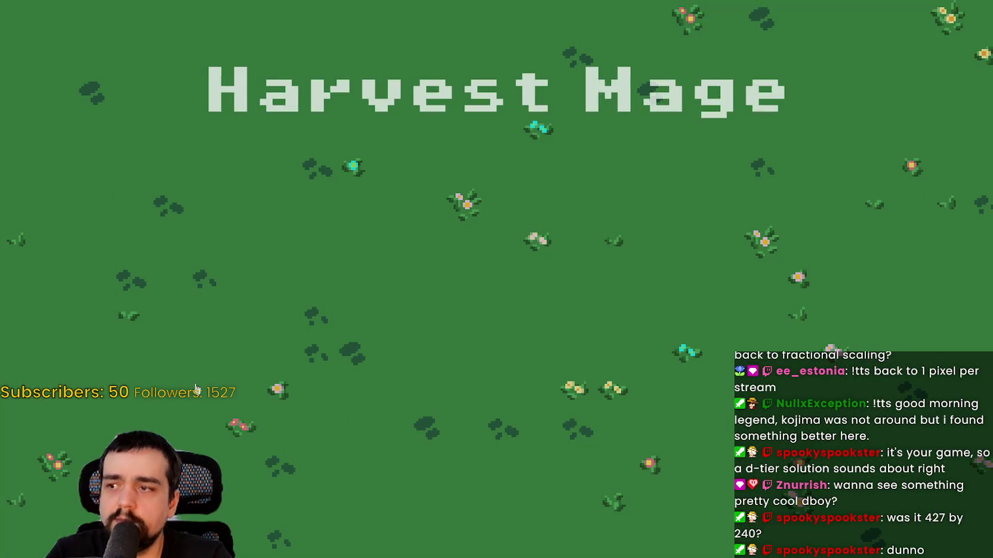
left_click(149, 516)
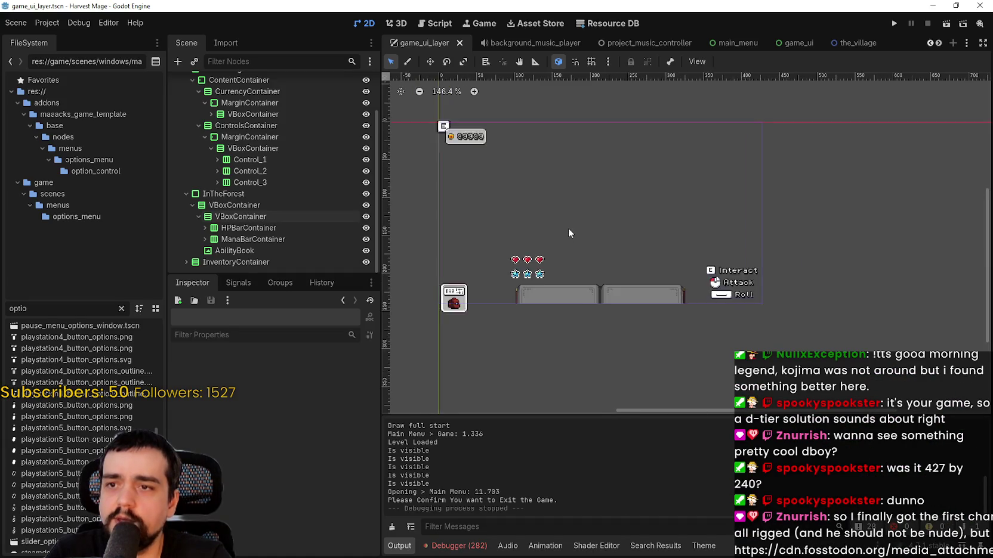
Raise Viewport Width from 427 to 429 in Project Settings and run the game with F5.
left_click(52, 25)
left_click(60, 38)
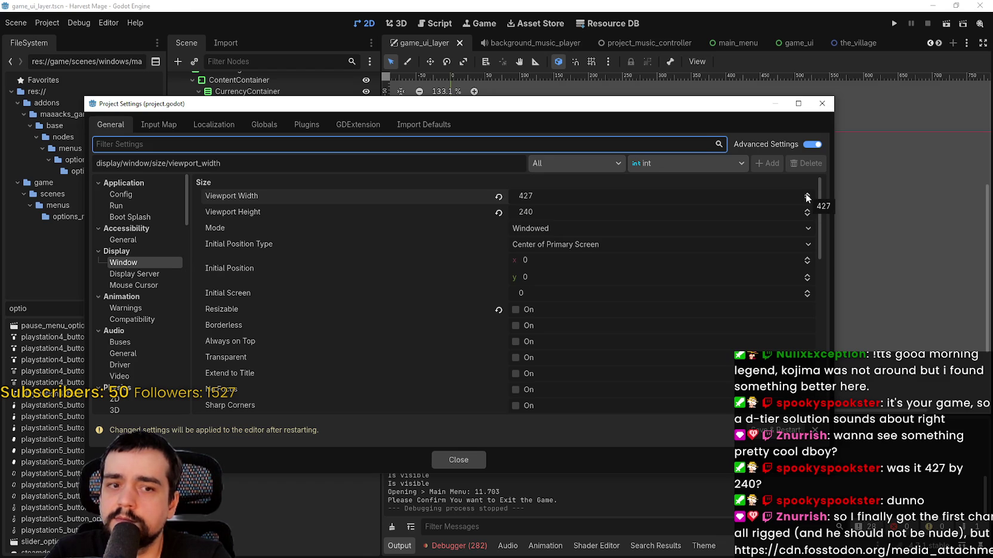
left_click(806, 196)
left_click(806, 196)
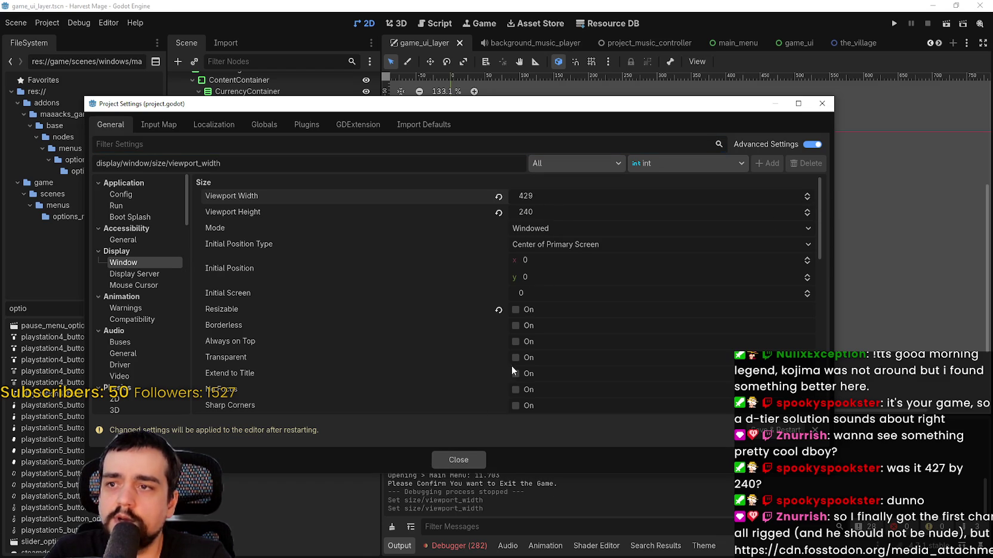
left_click(458, 460)
key("F5")
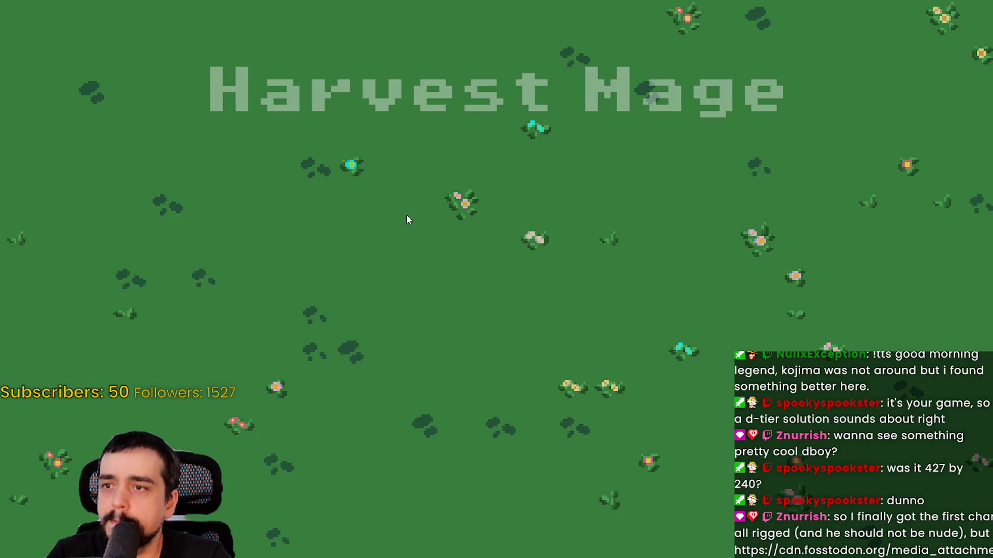
Start a game from the title menu, then quit and stop the run.
left_click(75, 289)
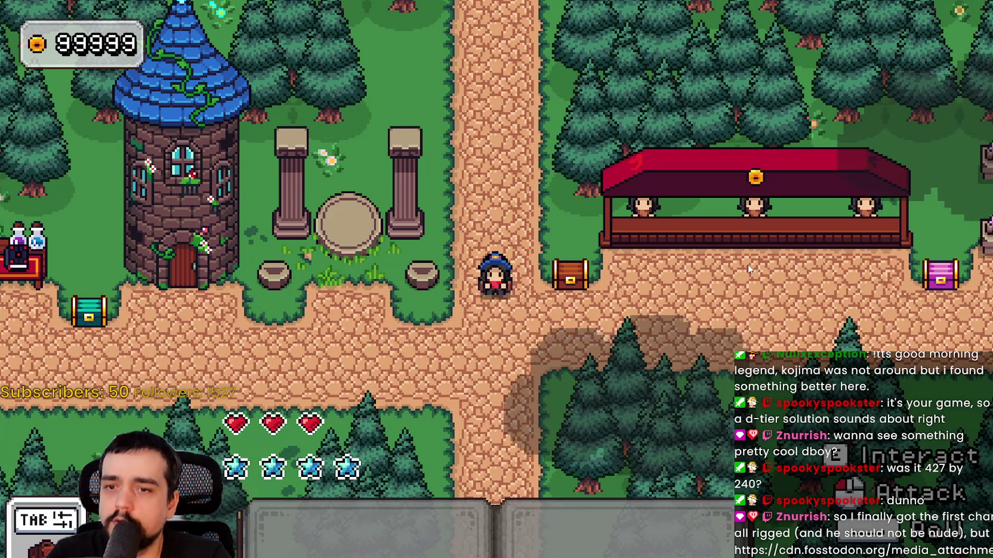
key("F8")
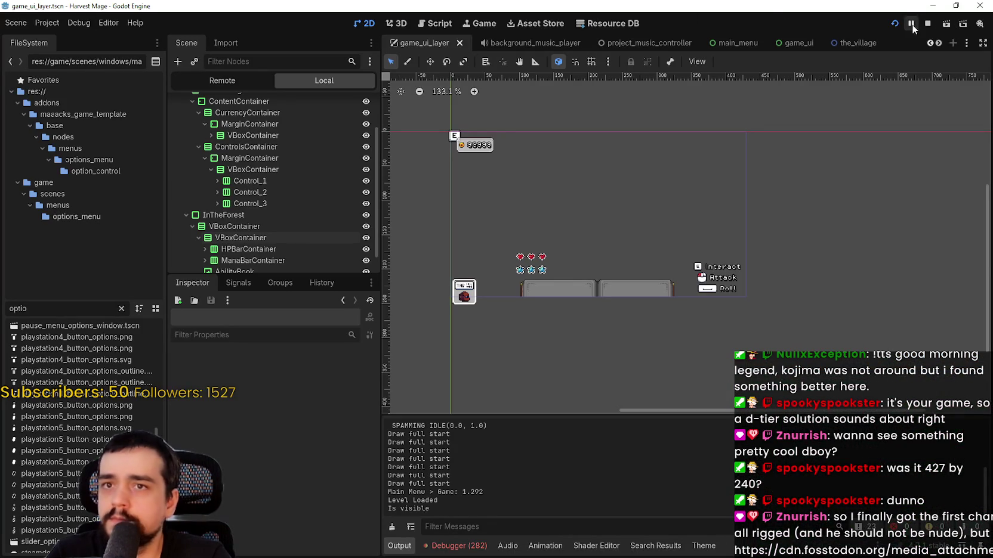
left_click(927, 24)
Raise Viewport Width by two to 431 and run the game again.
left_click(47, 22)
left_click(59, 40)
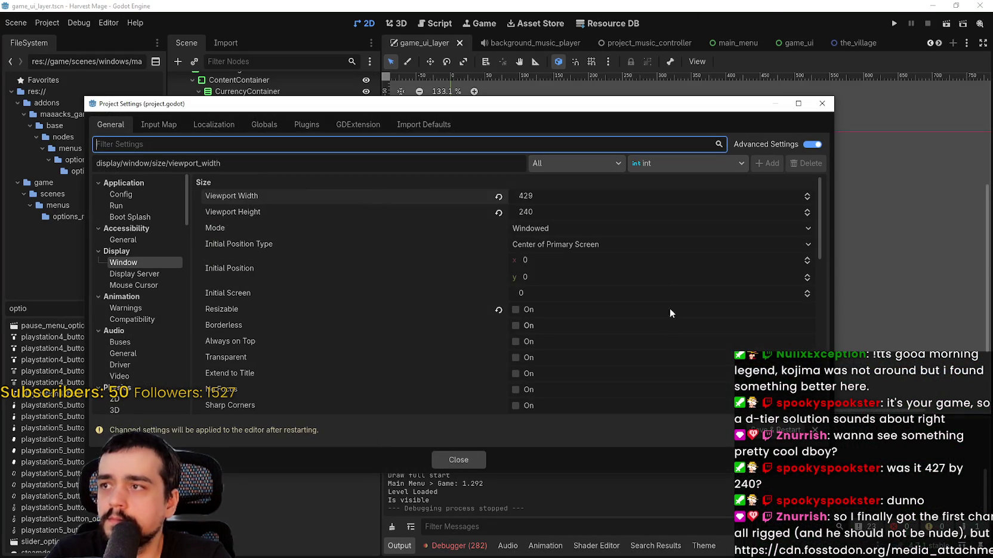
left_click(807, 196)
left_click(806, 197)
left_click(462, 461)
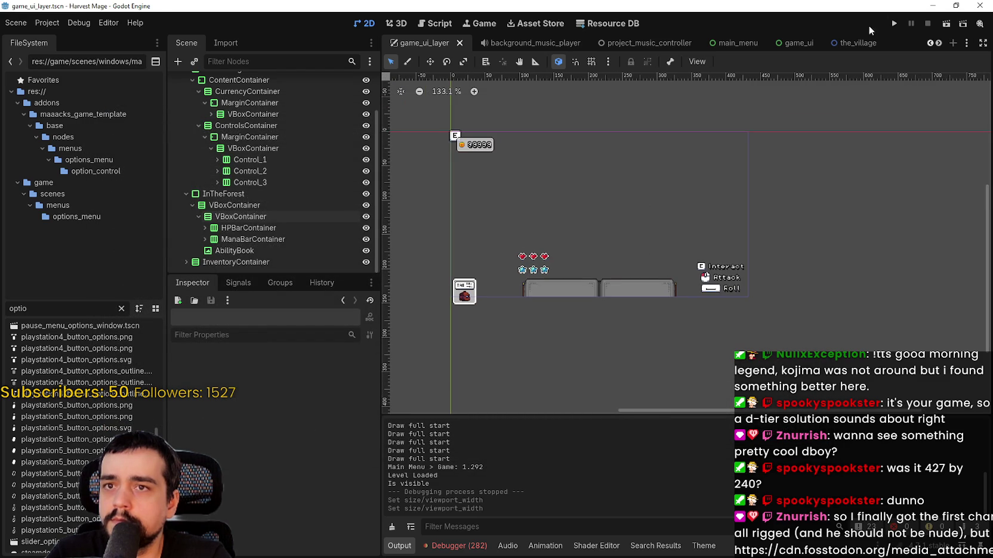
key("F5")
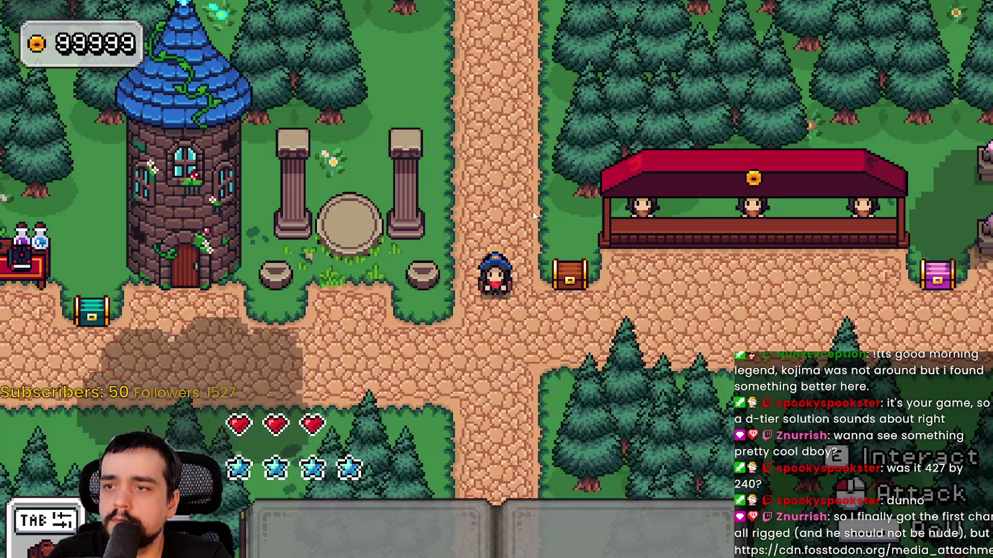
Save and exit from the pause menu and return to the editor.
key("Escape")
key("Return")
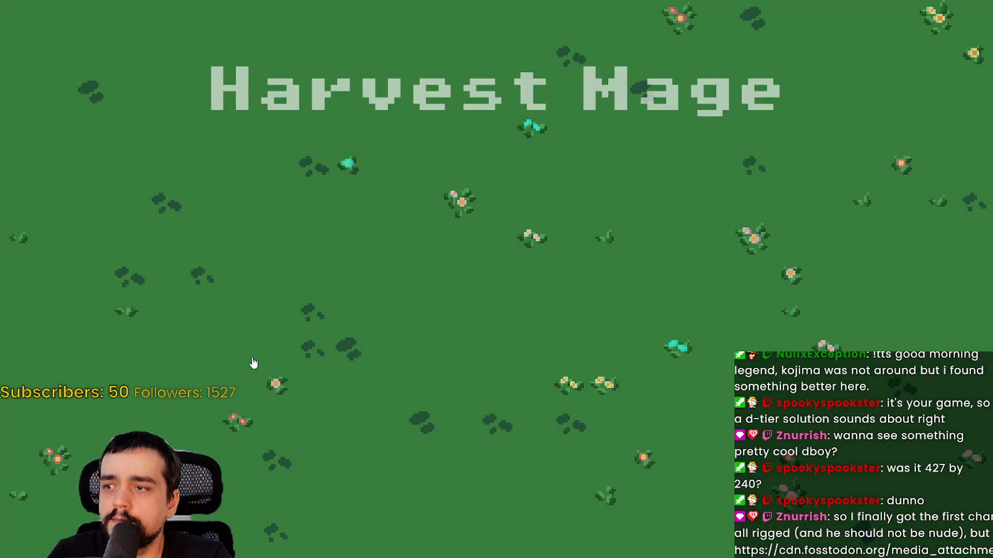
left_click(206, 518)
left_click(47, 22)
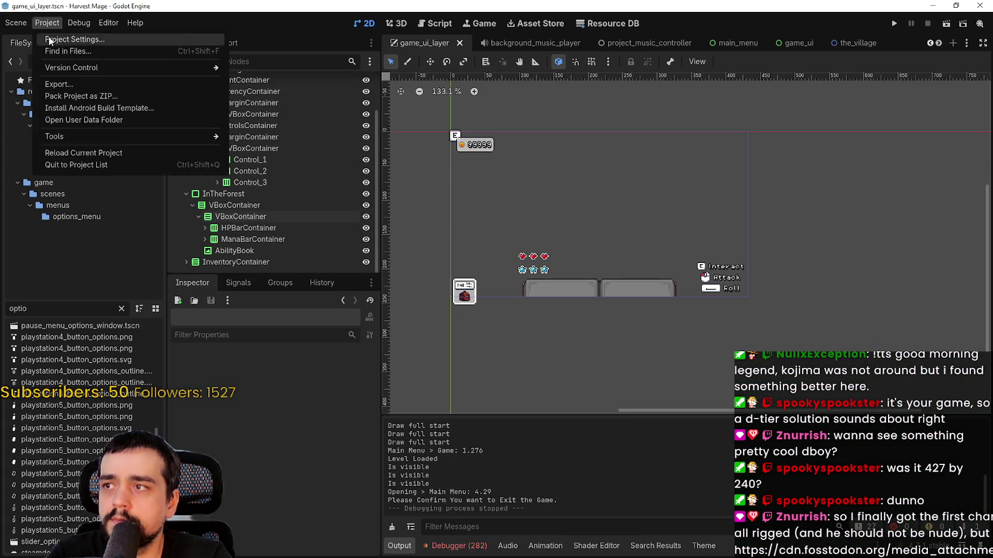
Set Viewport Width to 480, correcting a mistyped 490, then close settings and run the game.
left_click(77, 37)
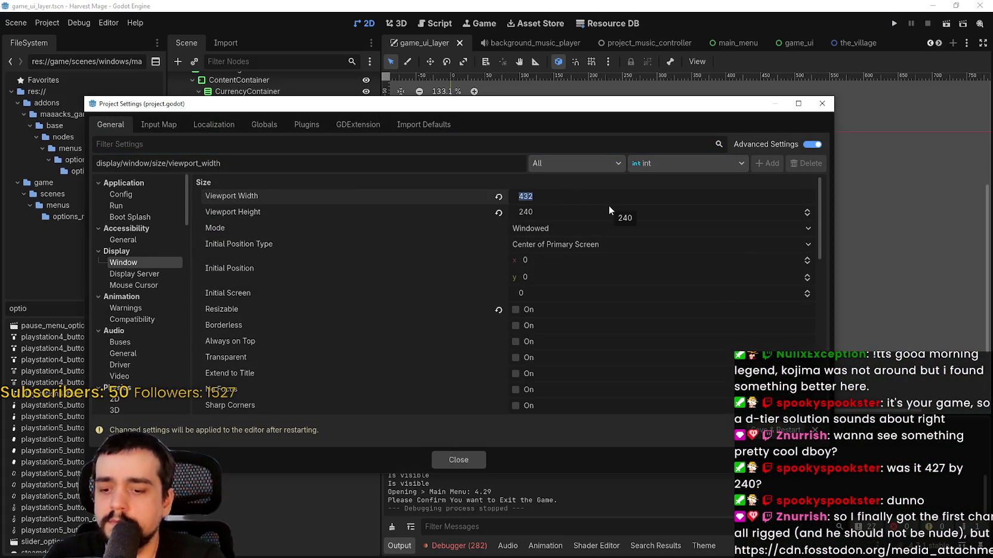
type("490")
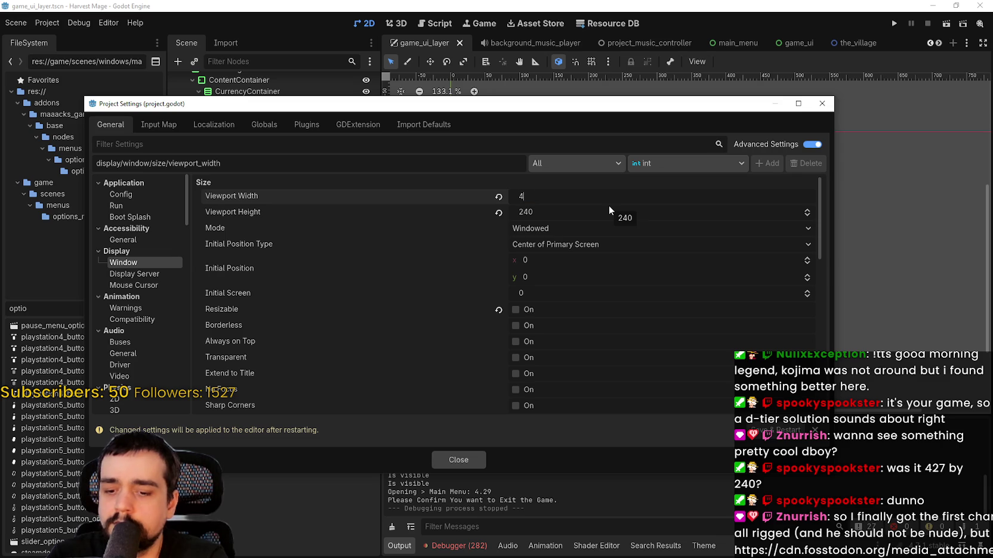
key("Return")
key("BackSpace")
key("BackSpace")
type("80")
key("Return")
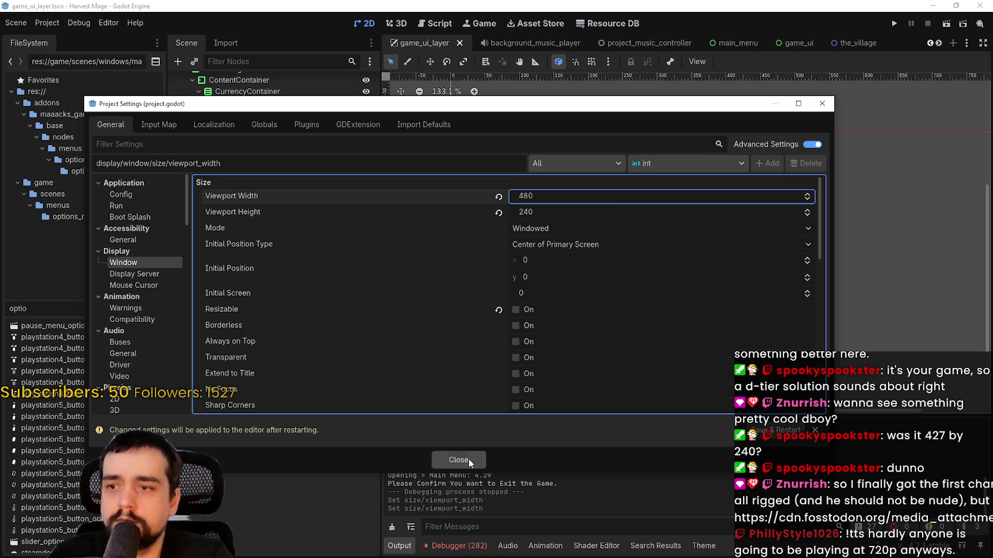
left_click(474, 453)
scroll(649, 274, "up", 1)
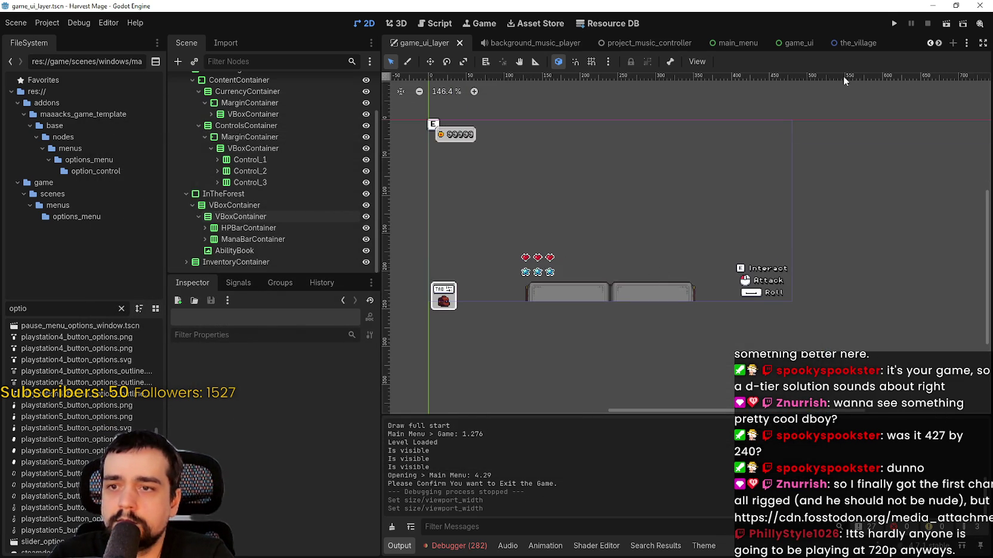
left_click(895, 23)
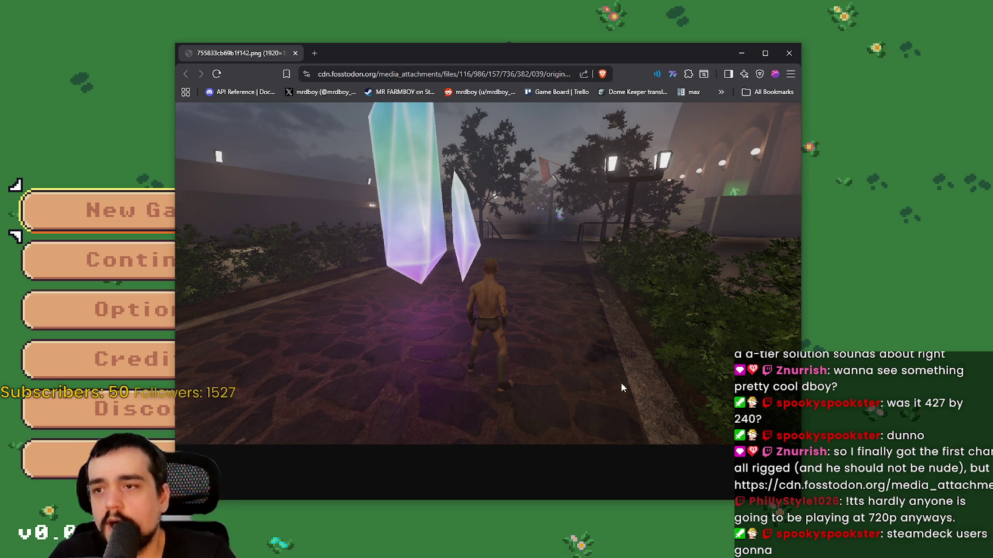
Toggle the shared render image between full size and fit, then hide Brave and continue the saved game.
left_click(471, 273)
left_click(511, 328)
left_click(513, 328)
left_click(515, 328)
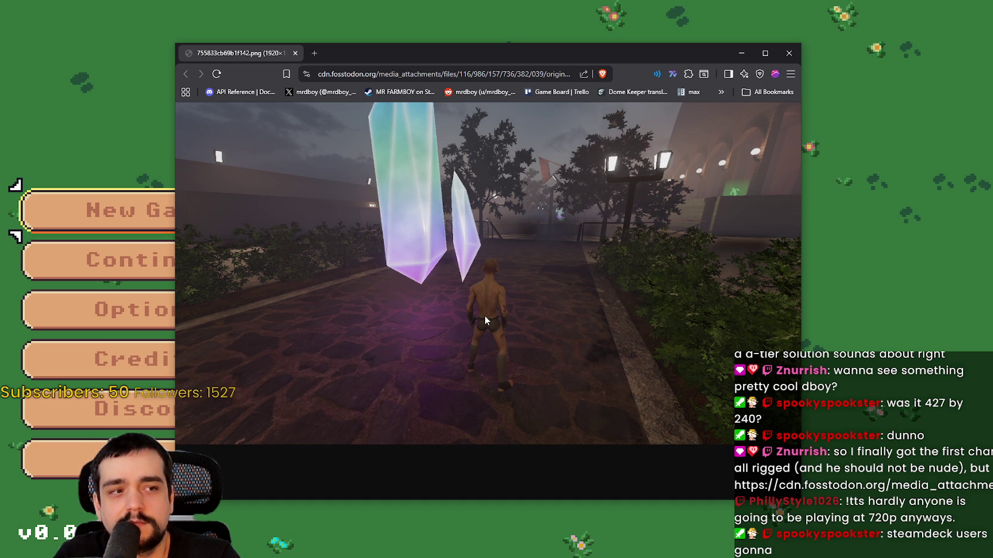
left_click(143, 262)
left_click(143, 263)
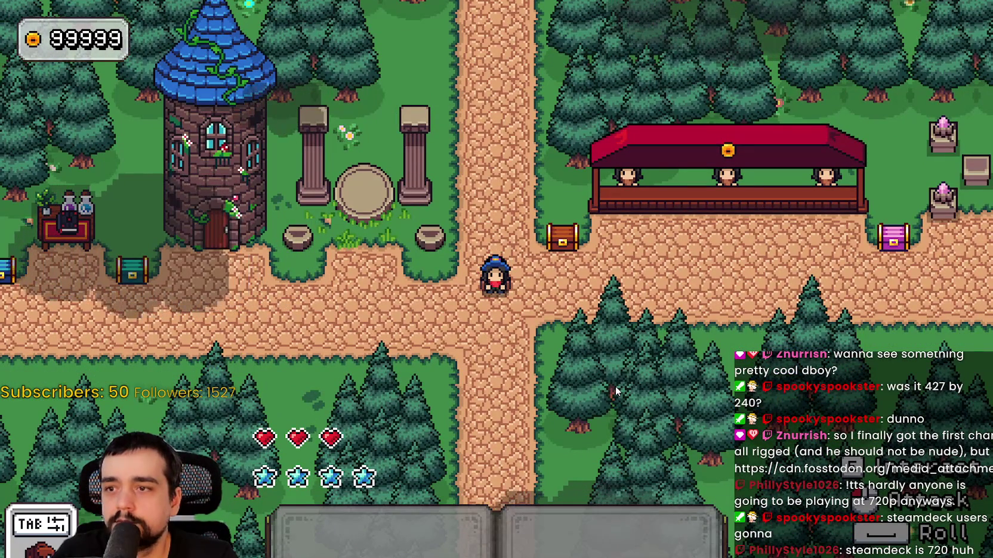
Walk the mage up and down the path, then left out of the village across the field.
key("w")
key("w")
key("s")
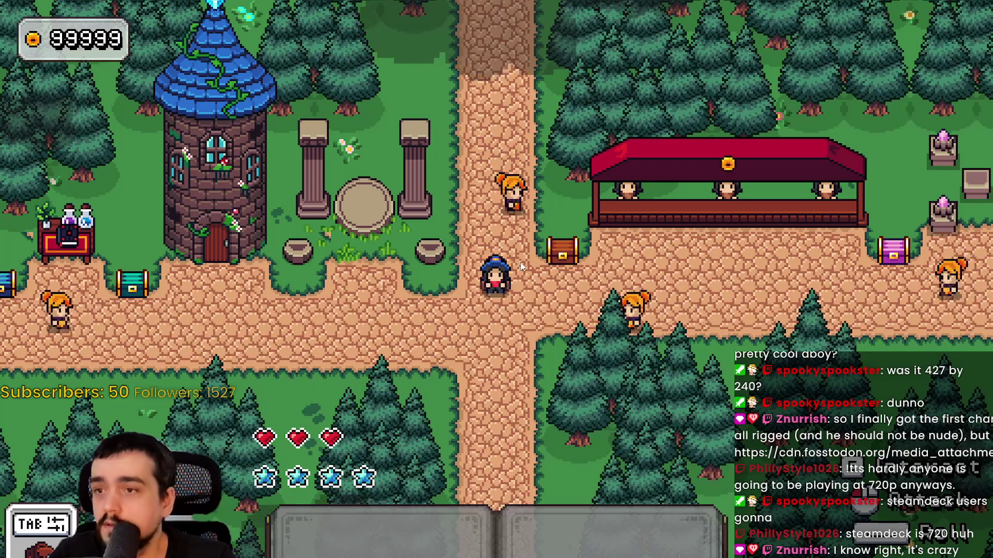
key("a")
key("s")
key("a")
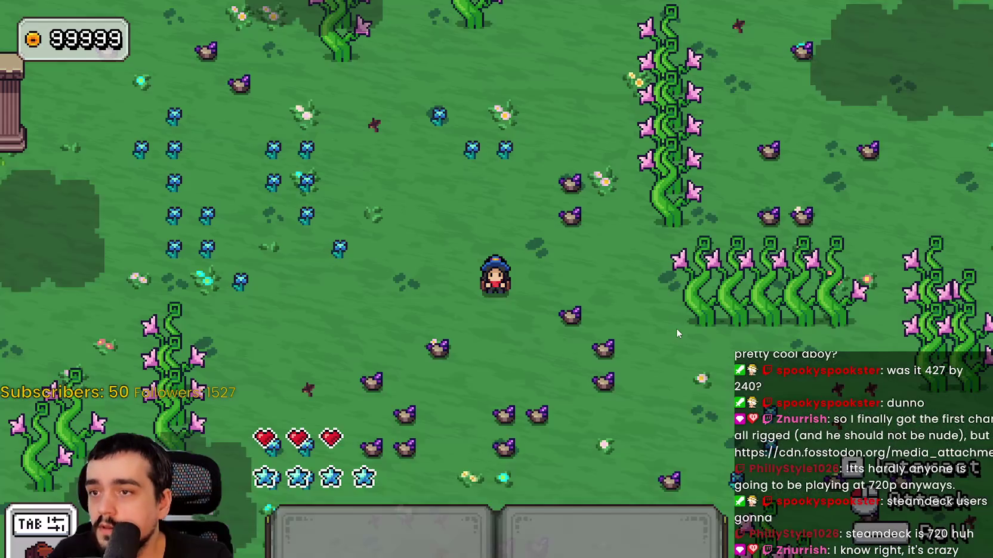
key("a")
key("s")
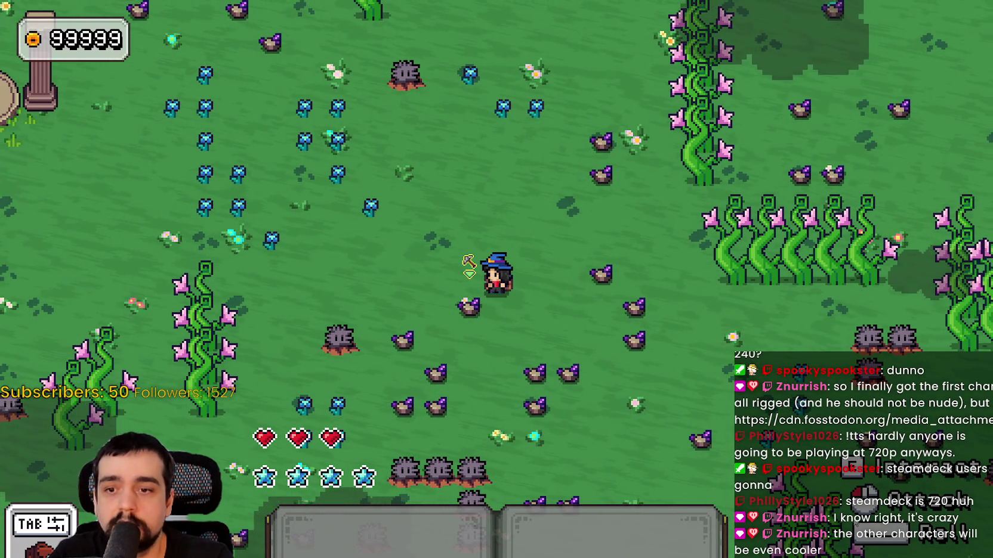
key("w")
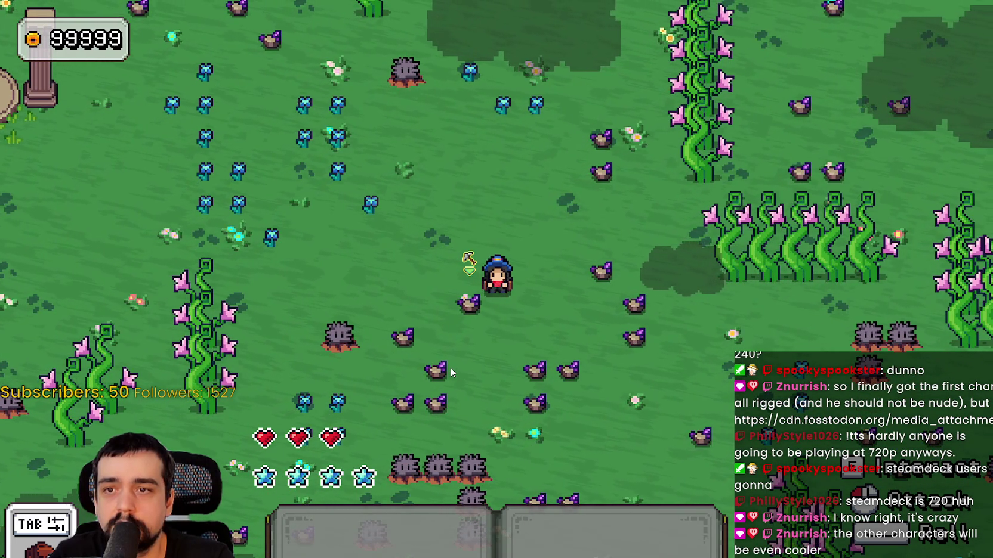
Pause, save and exit to the title screen, and exit the game.
key("Escape")
left_click(253, 346)
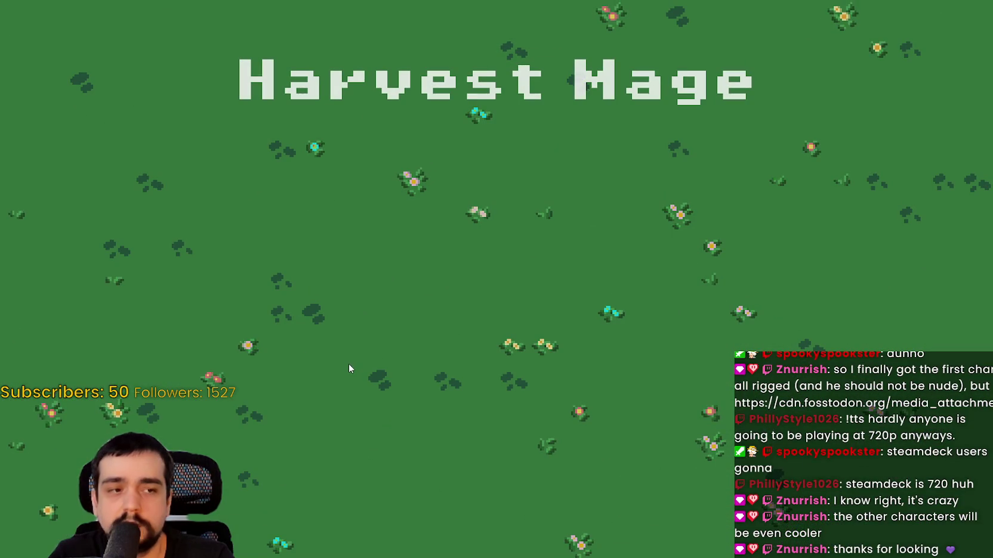
left_click(275, 457)
Bring the resolution notes (1280x720 = 428x240) up beside the shared render image.
left_click_drag(635, 45, 718, 20)
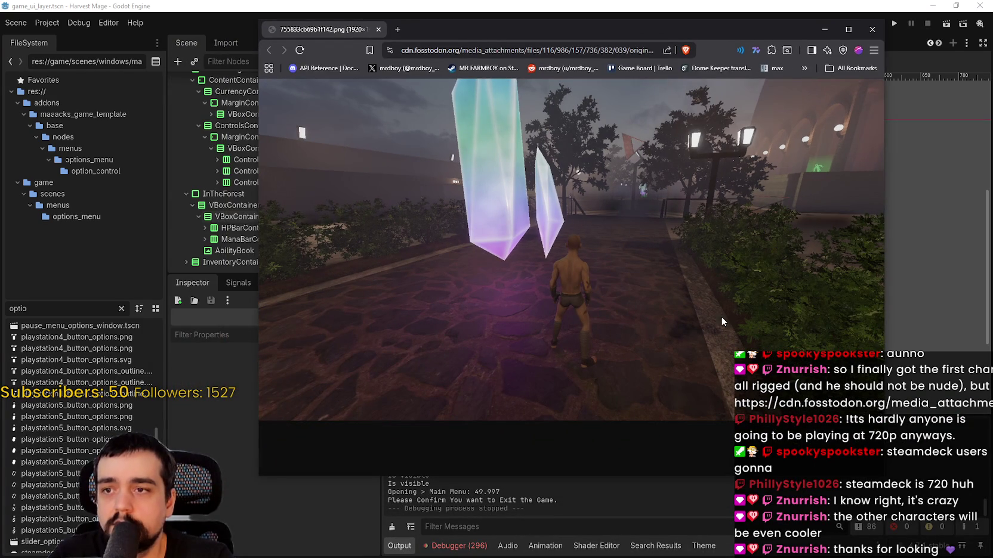
key("alt+Tab")
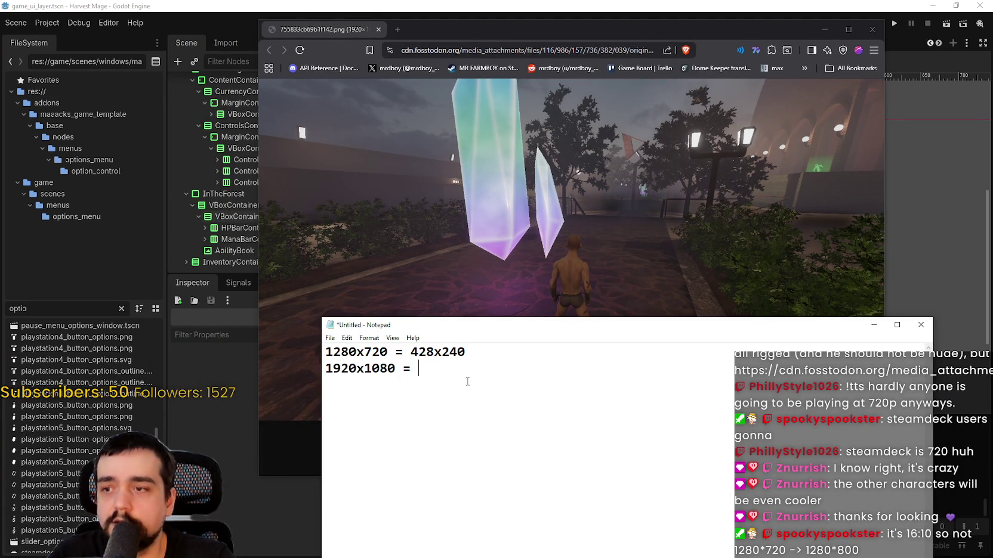
left_click_drag(512, 326, 505, 456)
left_click(558, 318)
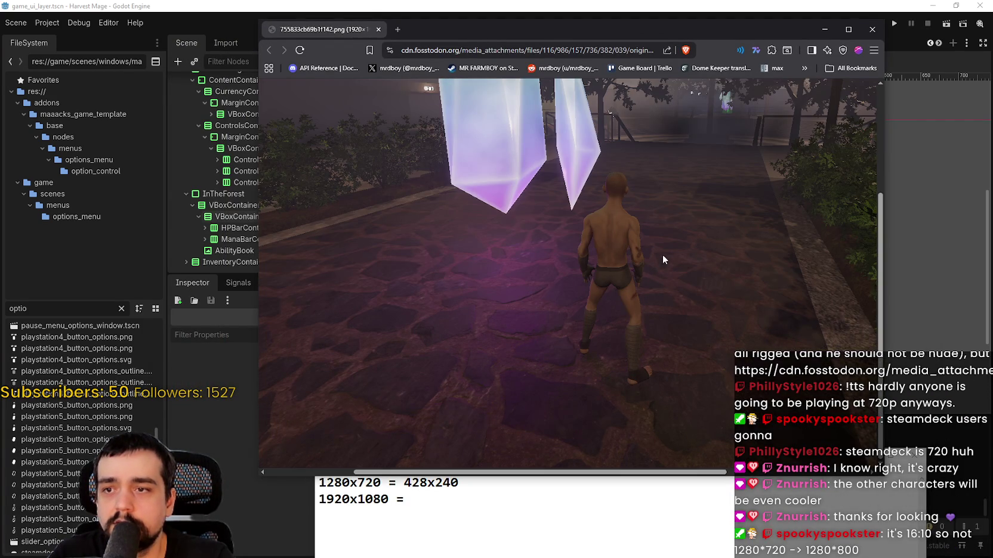
left_click(651, 264)
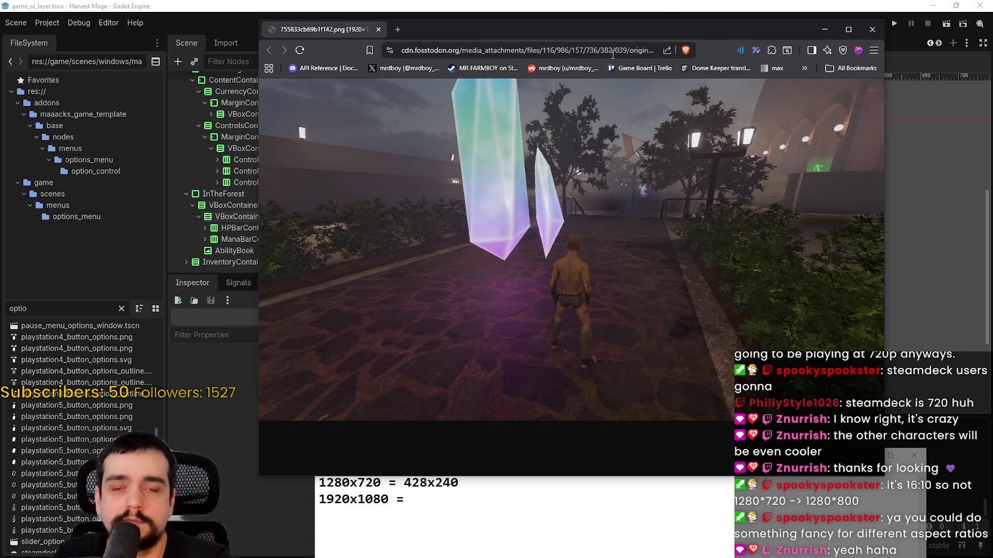
Minimise the Brave browser to reveal the Godot editor.
left_click_drag(659, 22, 636, 30)
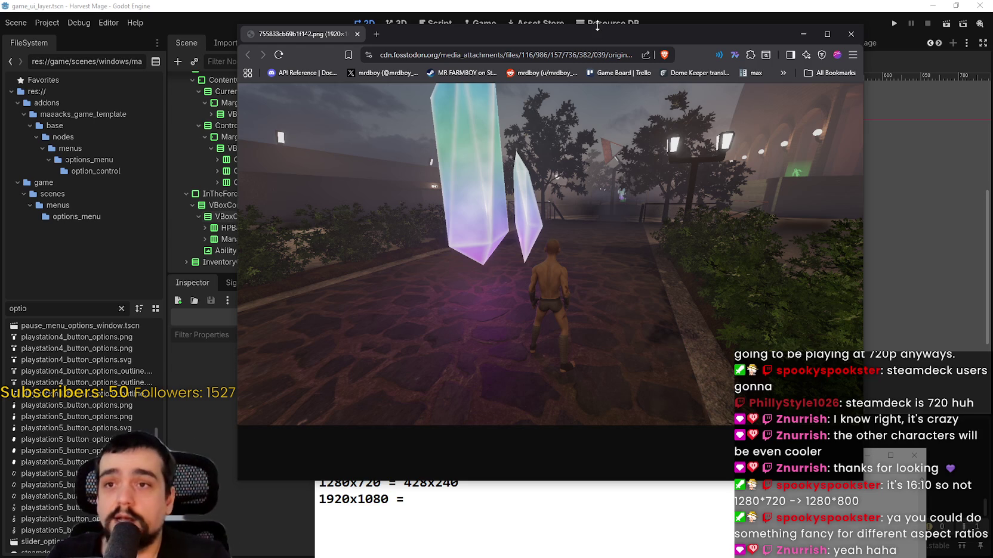
left_click(637, 541)
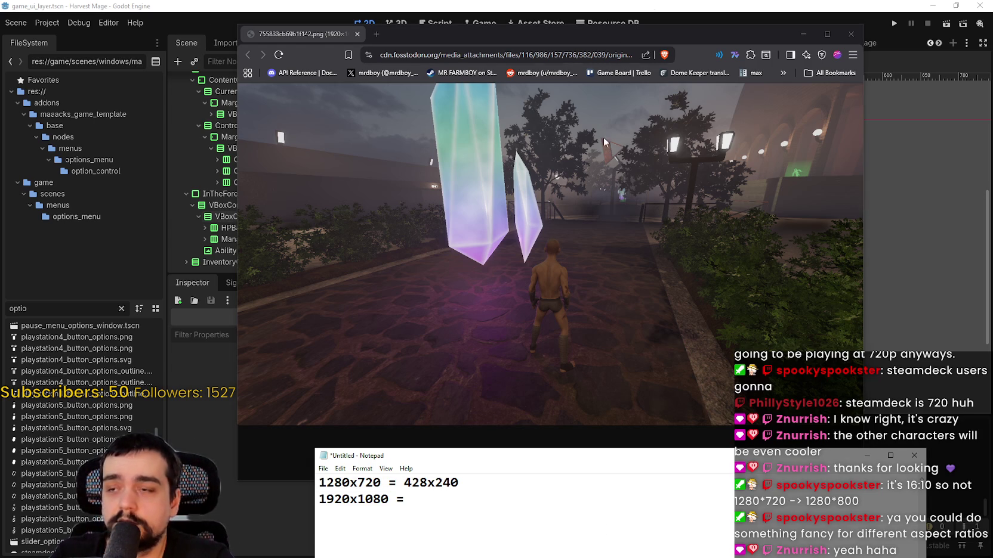
left_click(812, 29)
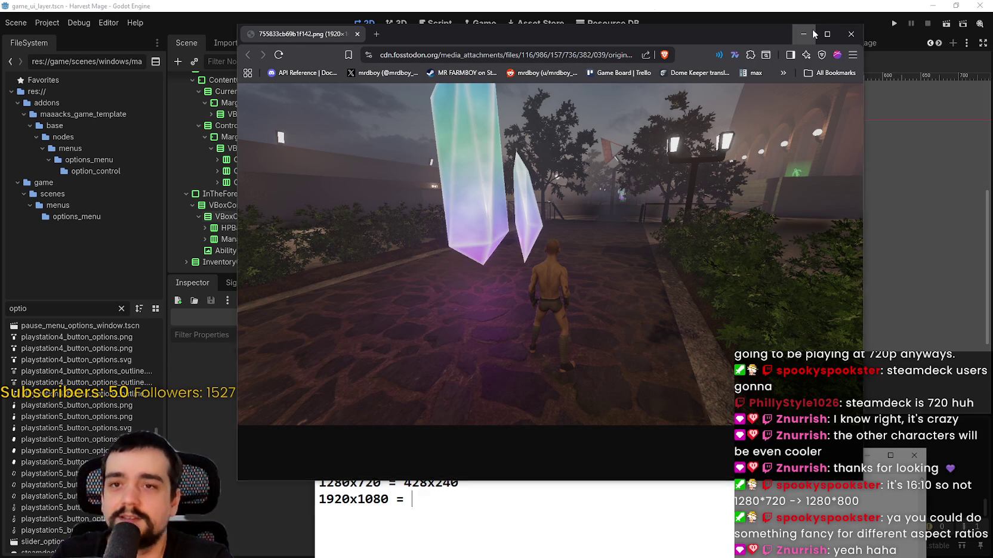
left_click(812, 29)
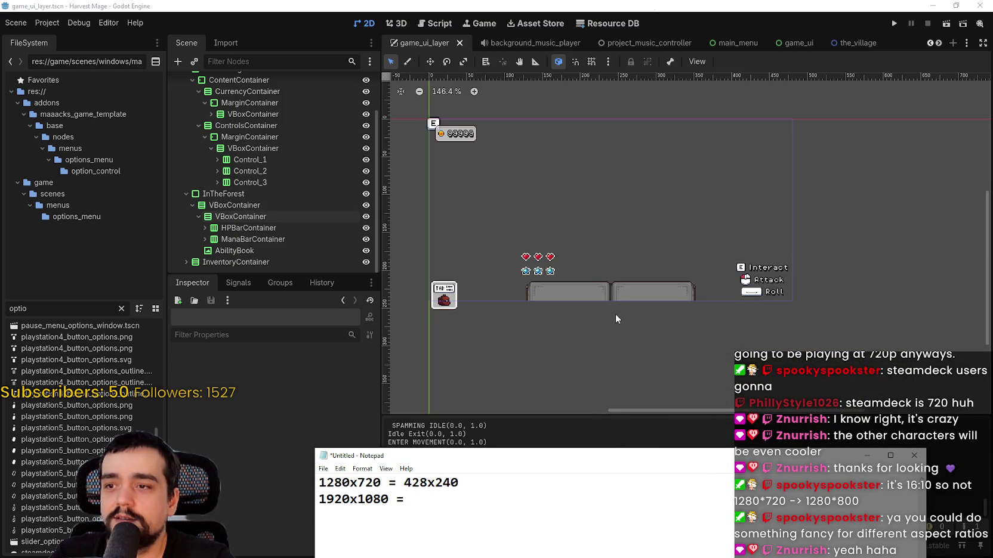
Open Project Settings to check the 480×240 viewport size.
left_click(47, 24)
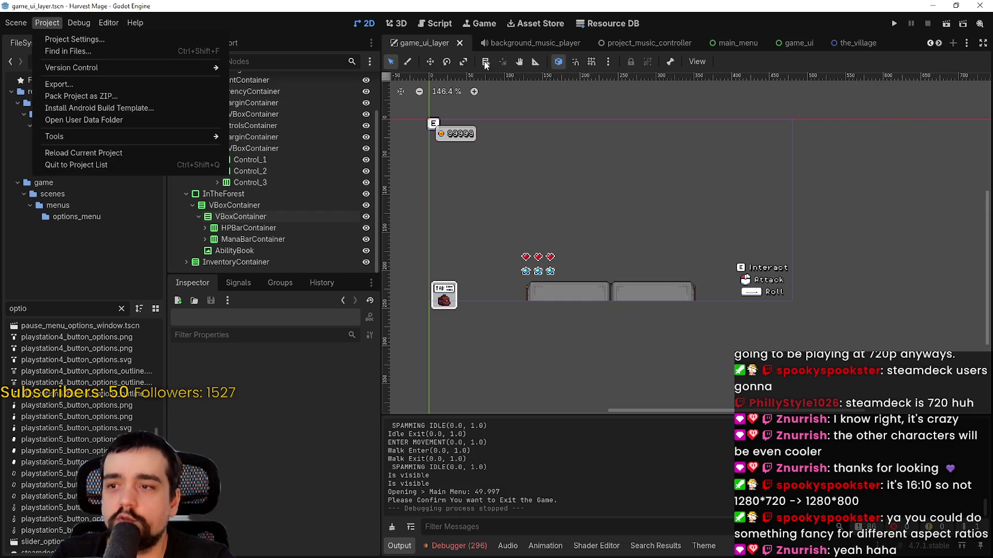
scroll(730, 290, "up", 4)
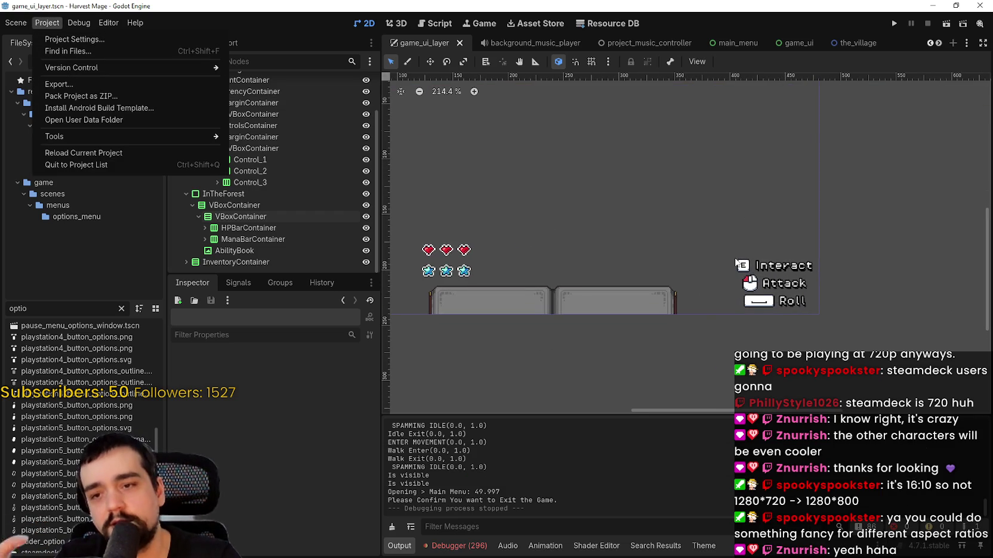
scroll(734, 255, "down", 1)
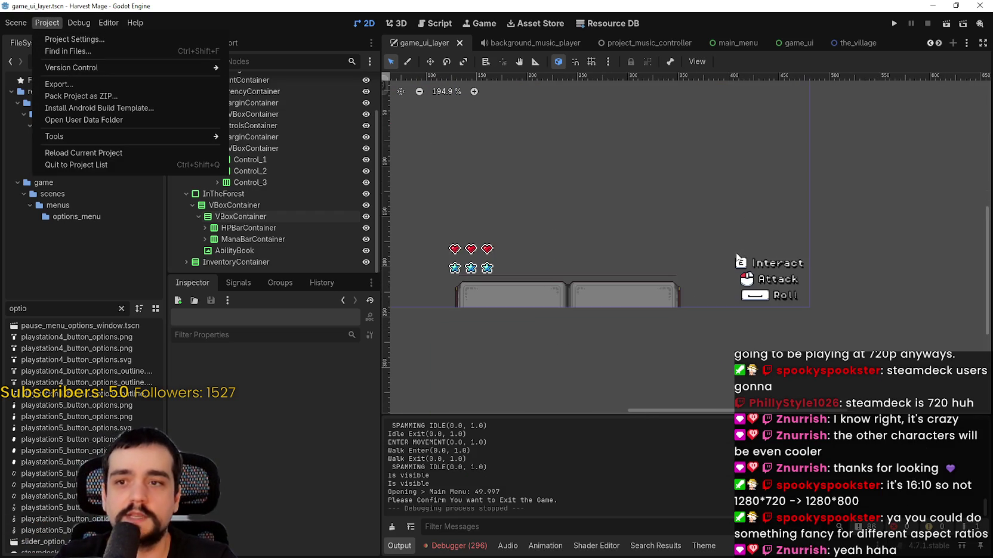
left_click(89, 40)
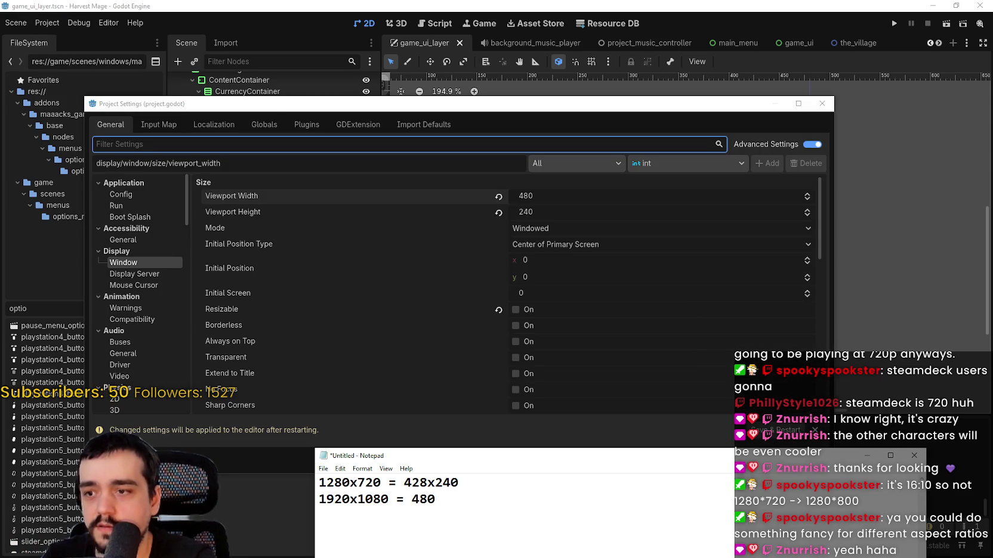
Record 1920x1080 = 480x240 in the Notepad notes, cancelling the save prompt.
type("x240")
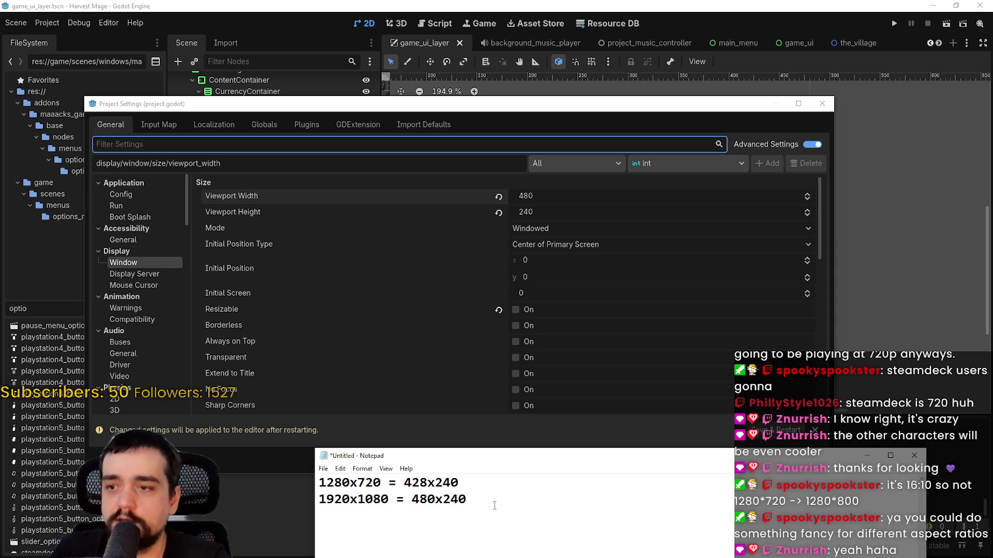
left_click_drag(436, 499, 427, 500)
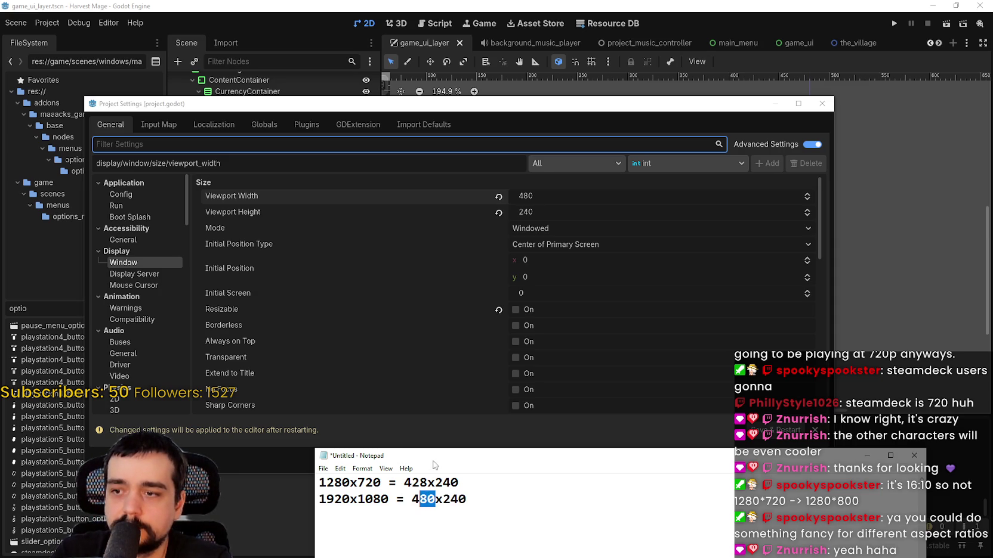
left_click_drag(434, 463, 375, 264)
left_click(792, 324)
key("ctrl+s")
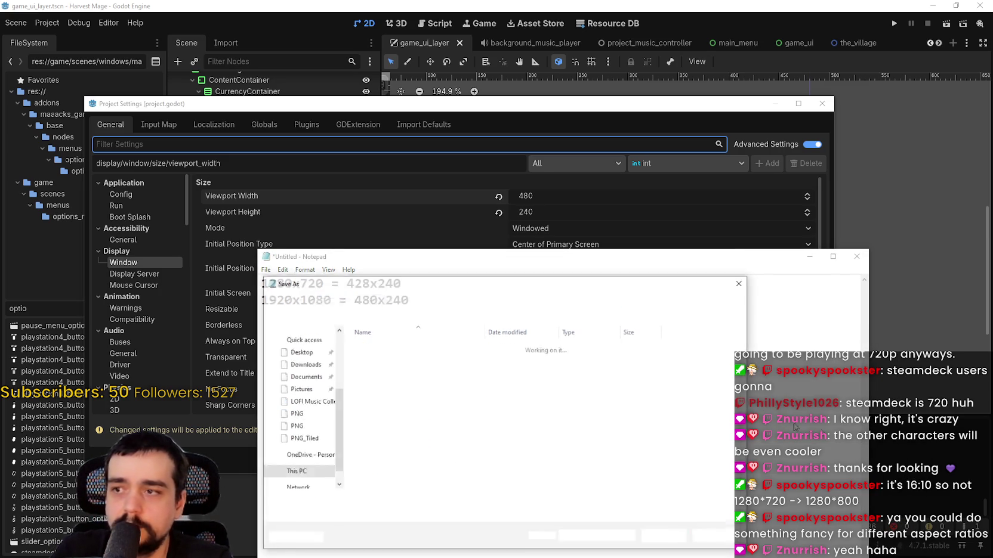
key("Escape")
Move the notes window off the settings and close Project Settings.
double_click(314, 293)
left_click_drag(412, 302, 264, 280)
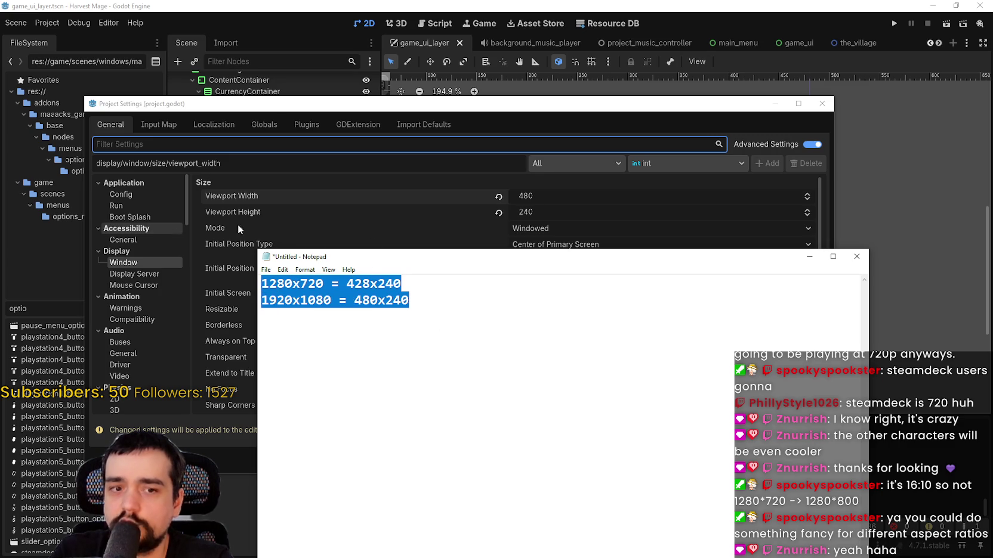
mouse_move(393, 258)
left_mouse_down()
mouse_move(445, 443)
mouse_move(497, 541)
mouse_move(487, 482)
left_mouse_up()
left_click(458, 459)
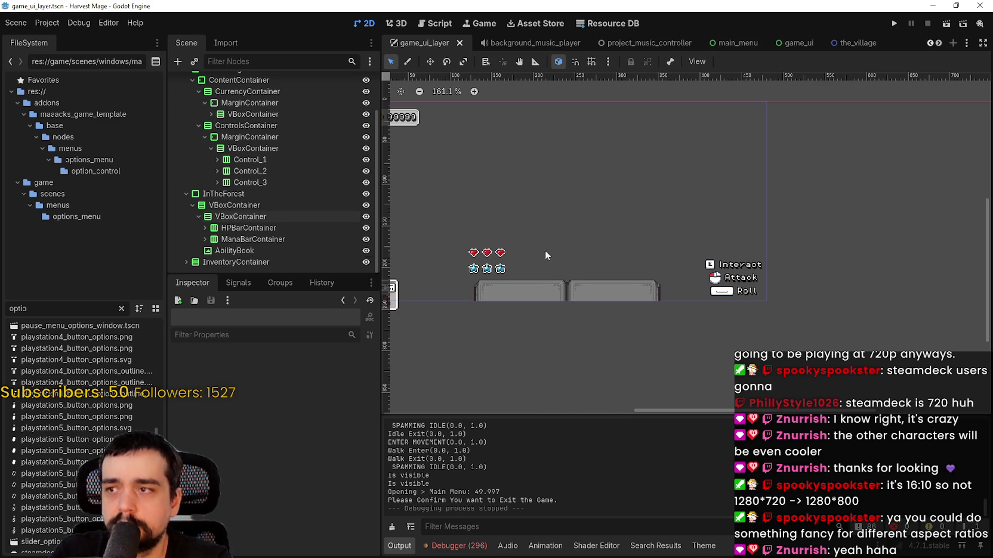
Widen the FileSystem file list panel.
left_click(45, 24)
left_click(167, 295)
left_click_drag(167, 296, 212, 296)
left_click(47, 22)
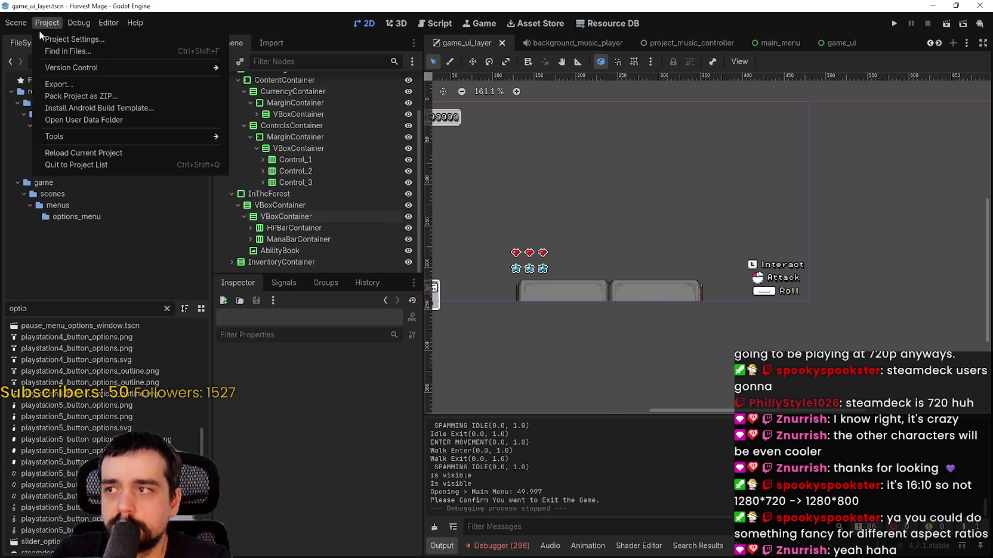
Reopen Project Settings to view the 1280×720 window size override, then close it.
left_click(49, 38)
scroll(569, 318, "down", 3)
scroll(570, 319, "up", 6)
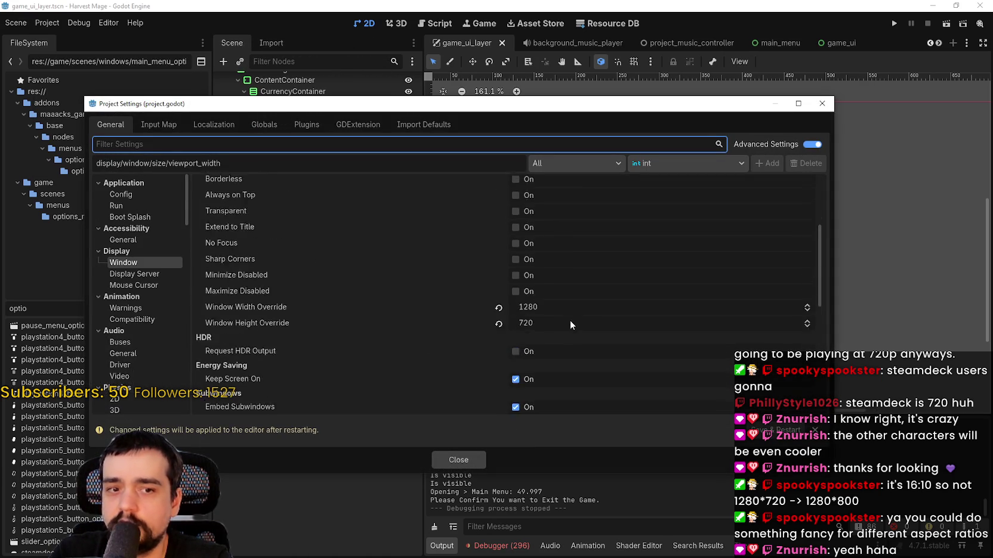
scroll(570, 320, "up", 2)
left_click(458, 460)
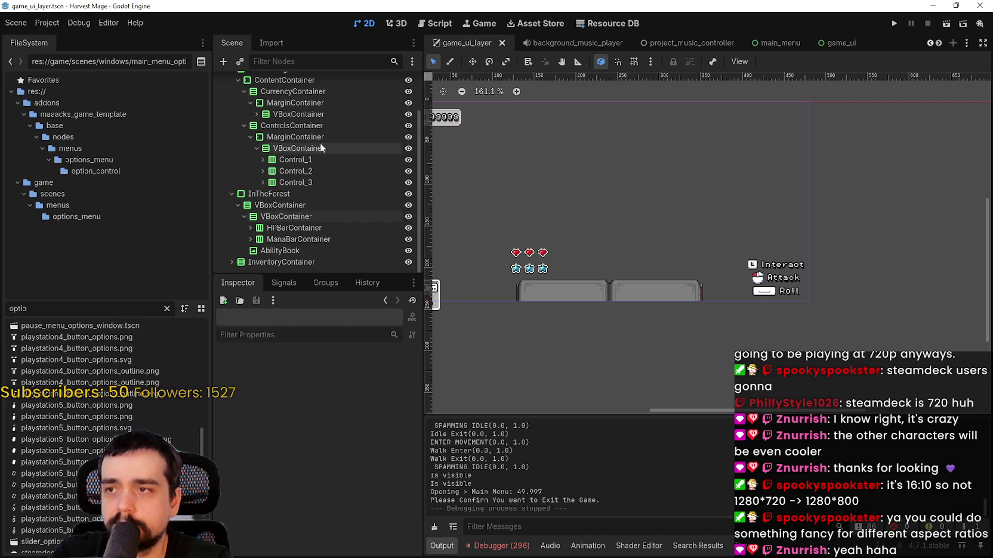
Scroll the scene tab bar to reveal more of the open scenes.
scroll(769, 243, "down", 3)
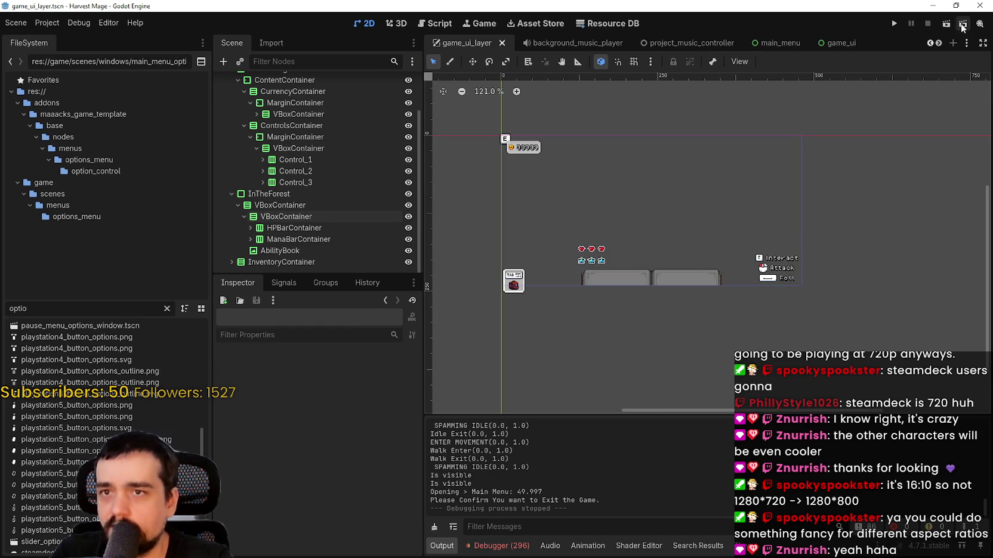
left_click(937, 43)
scroll(107, 451, "up", 5)
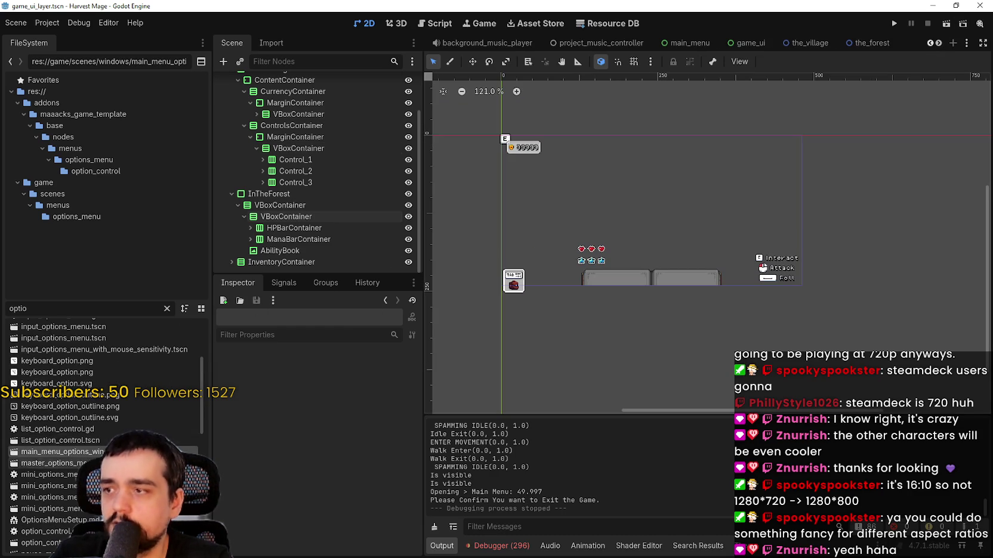
Open main_menu_options_window.tscn and inspect its nodes up to the MainMenuOptionsOverlaidWindow root.
double_click(59, 451)
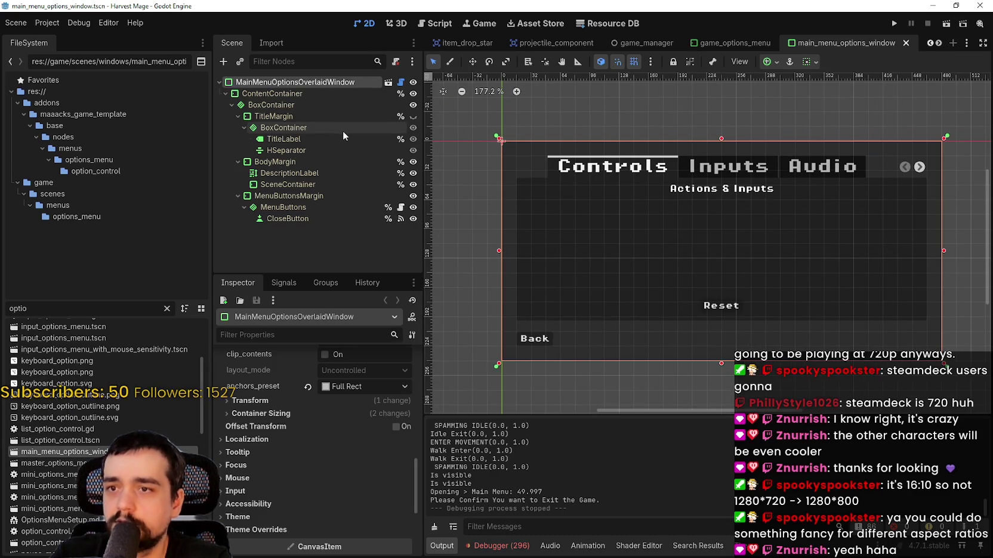
left_click(295, 186)
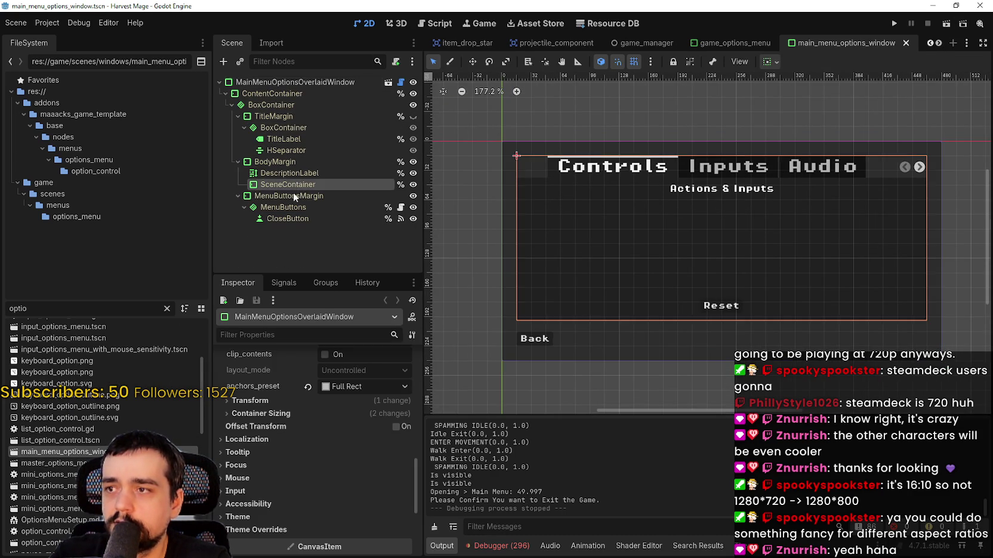
left_click(298, 150)
left_click(296, 139)
left_click(293, 128)
left_click(292, 105)
left_click(290, 94)
left_click(376, 82)
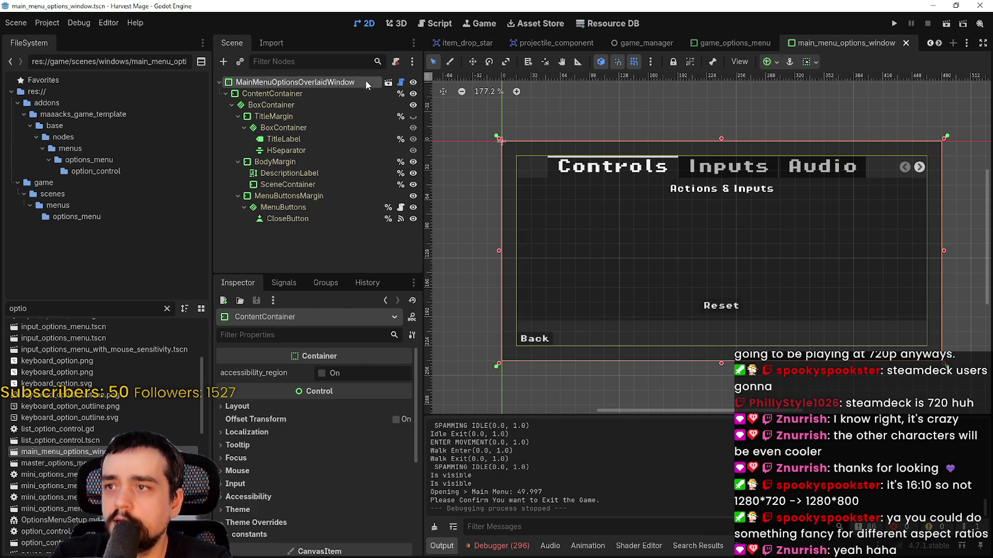
Follow the inherited base scenes overlaid_window and window_container to the window_container.gd script.
left_click(389, 83)
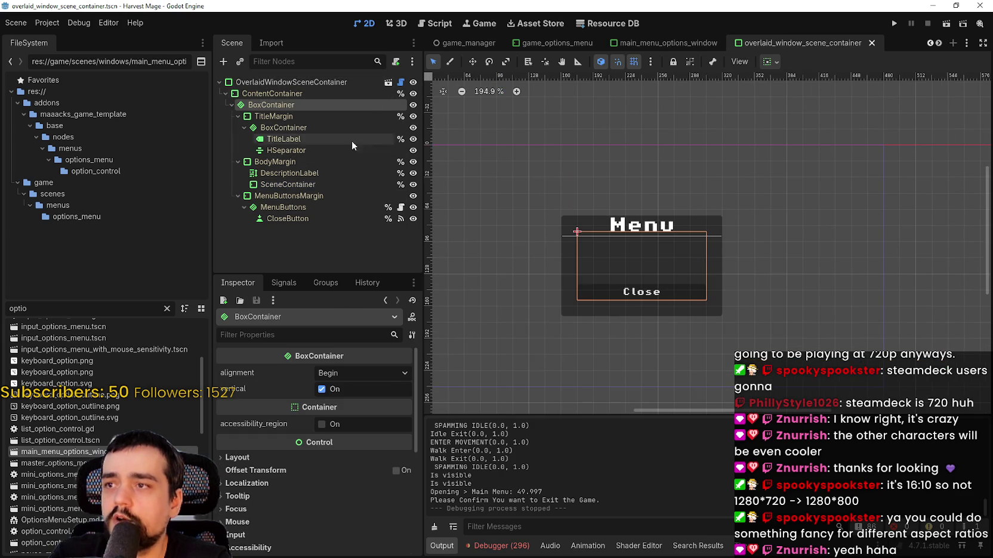
left_click(309, 185)
left_click(389, 83)
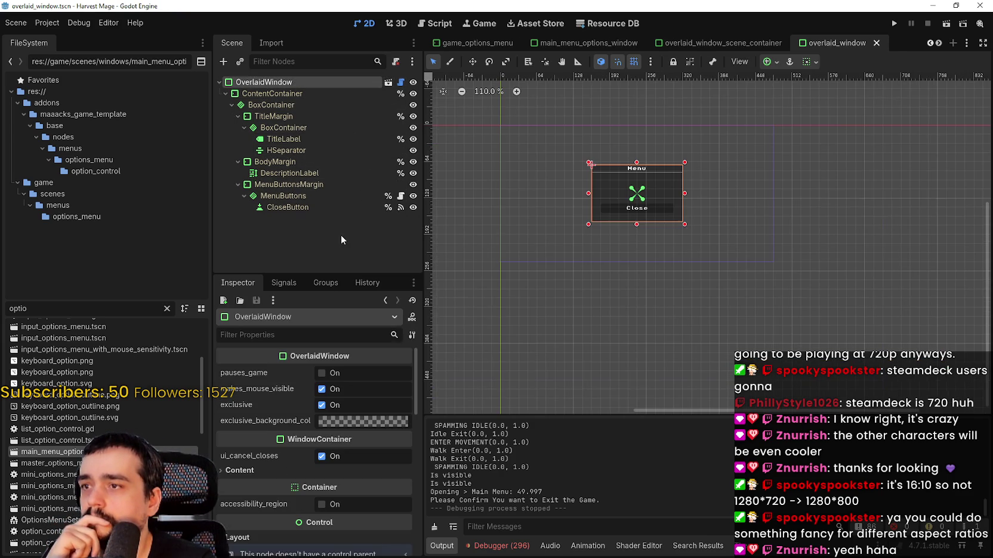
left_click(389, 83)
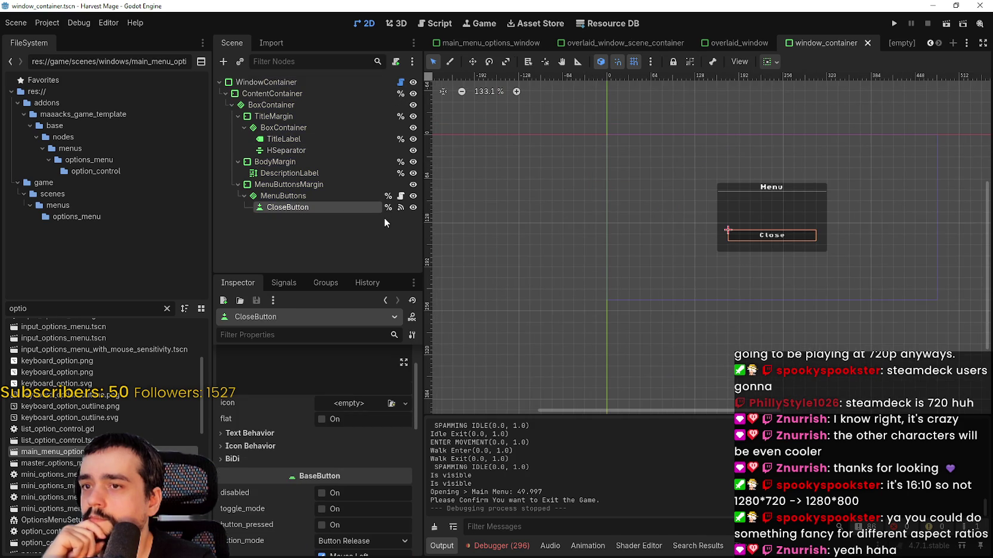
left_click(360, 185)
left_click(349, 175)
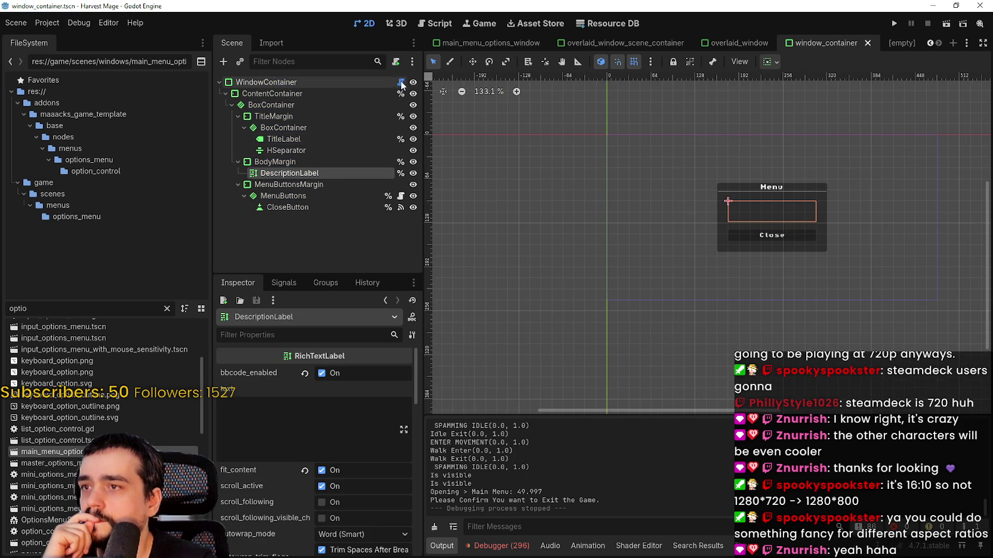
left_click(400, 82)
scroll(656, 233, "down", 10)
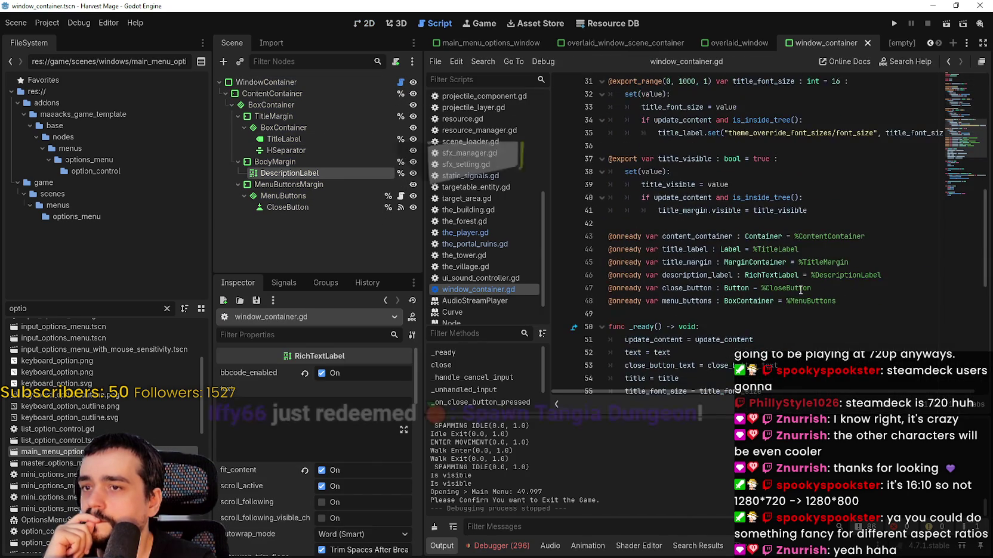
Scroll through window_container.gd, checking the close-button handler.
scroll(656, 233, "down", 6)
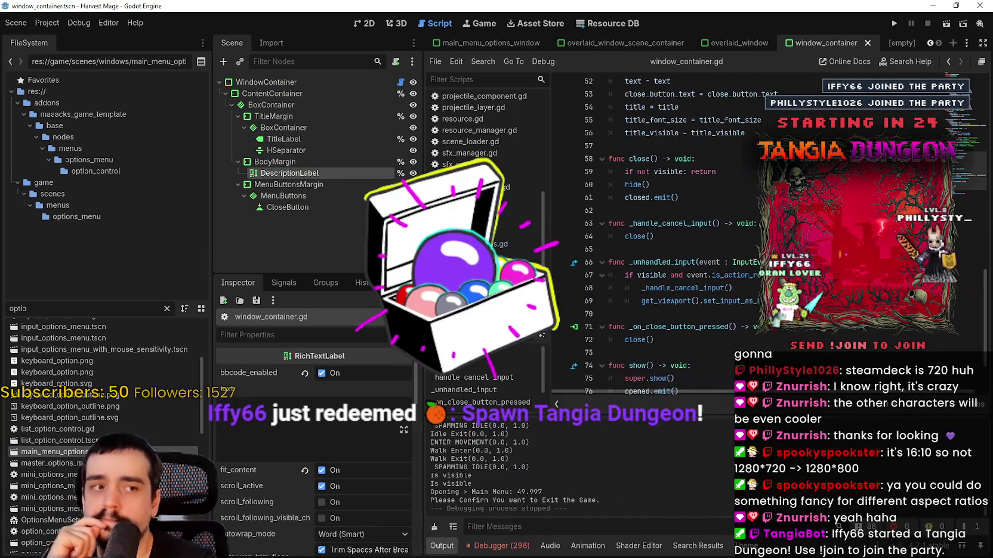
scroll(753, 251, "down", 2)
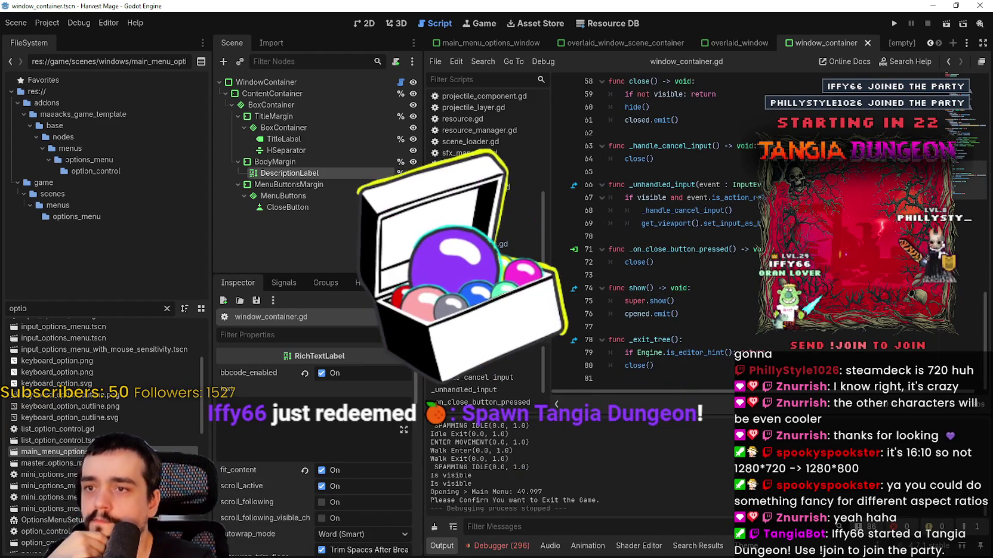
left_click(753, 250)
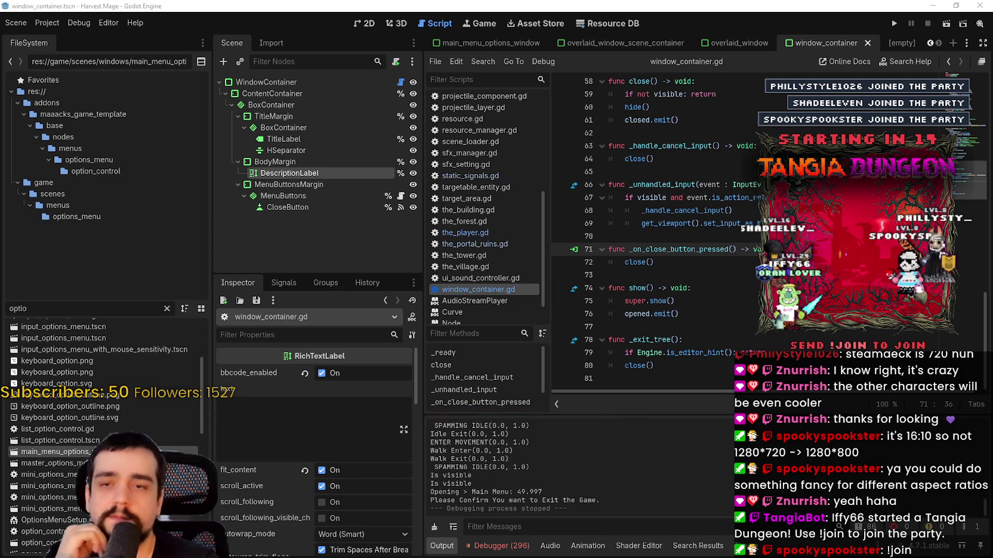
left_click(656, 275)
scroll(517, 254, "down", 2)
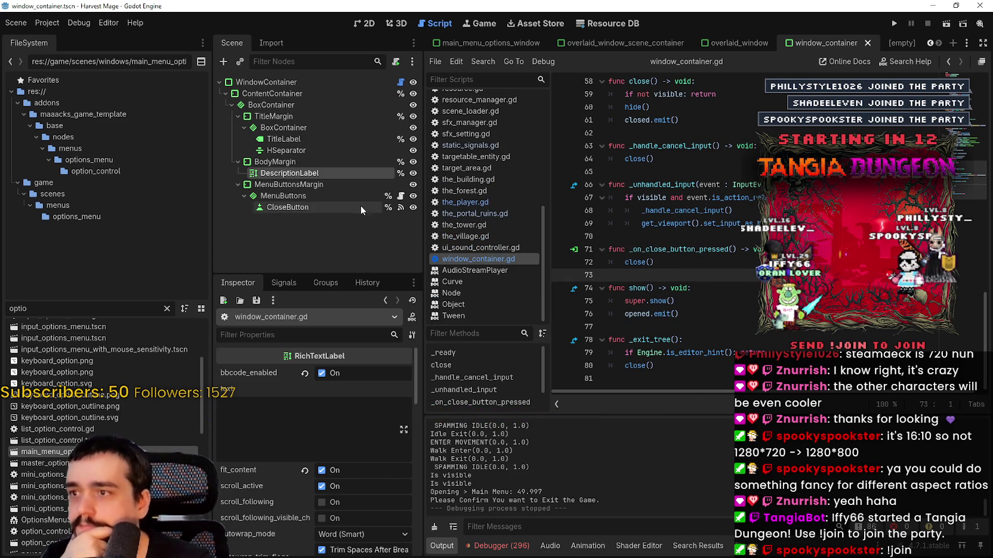
Inspect the TitleMargin, title BoxContainer, TitleLabel and HSeparator nodes, and close the empty scene tab.
left_click(316, 184)
left_click(281, 115)
left_click(290, 127)
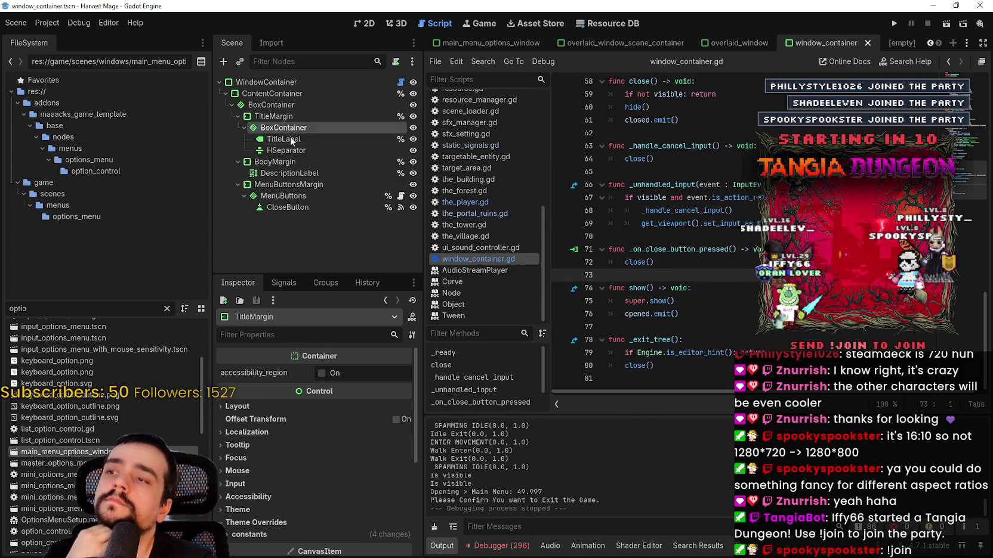
left_click(290, 142)
left_click(290, 151)
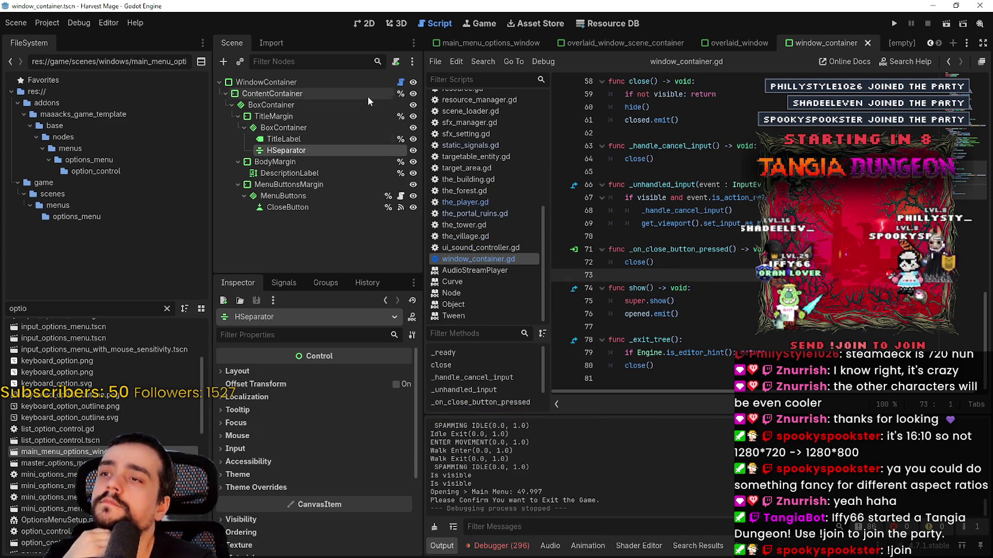
left_click(401, 82)
left_click(902, 43)
left_click(914, 43)
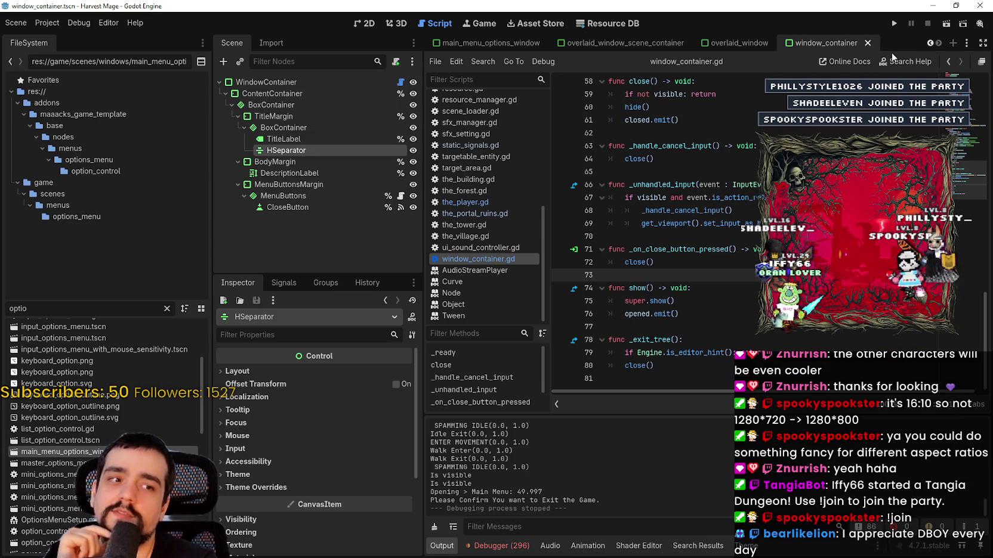
Review the close function in window_container.gd.
left_click(710, 133)
scroll(692, 179, "up", 1)
left_click(677, 210)
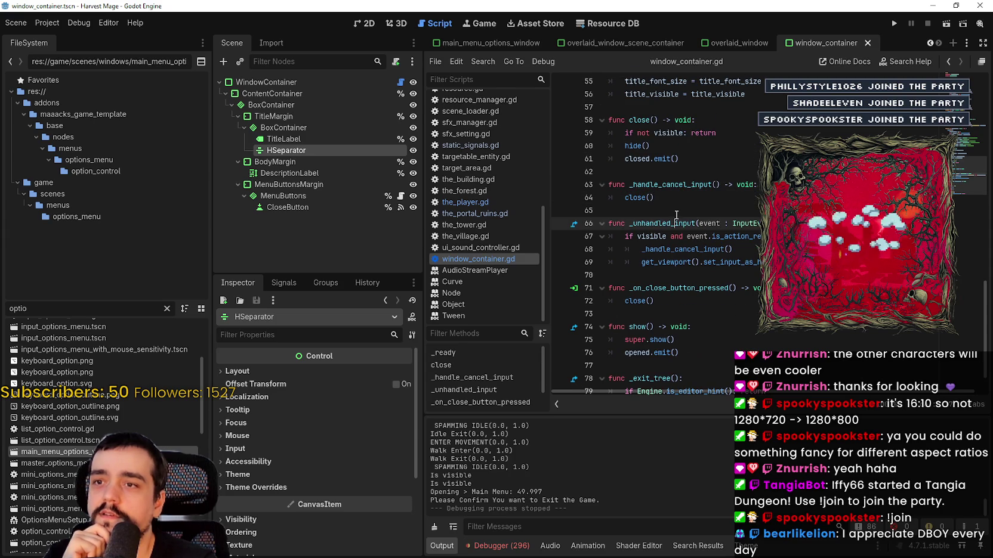
scroll(468, 228, "up", 2)
Open the_player.gd, then Project Settings at Display > Window showing the 480×240 viewport.
left_click(469, 231)
left_click(707, 161)
scroll(708, 162, "up", 1)
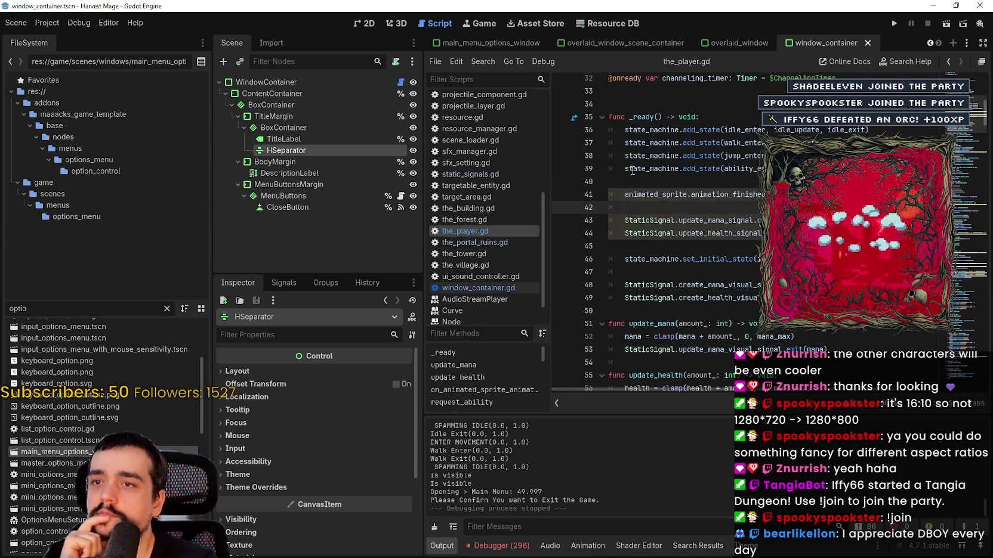
left_click(47, 22)
left_click(58, 39)
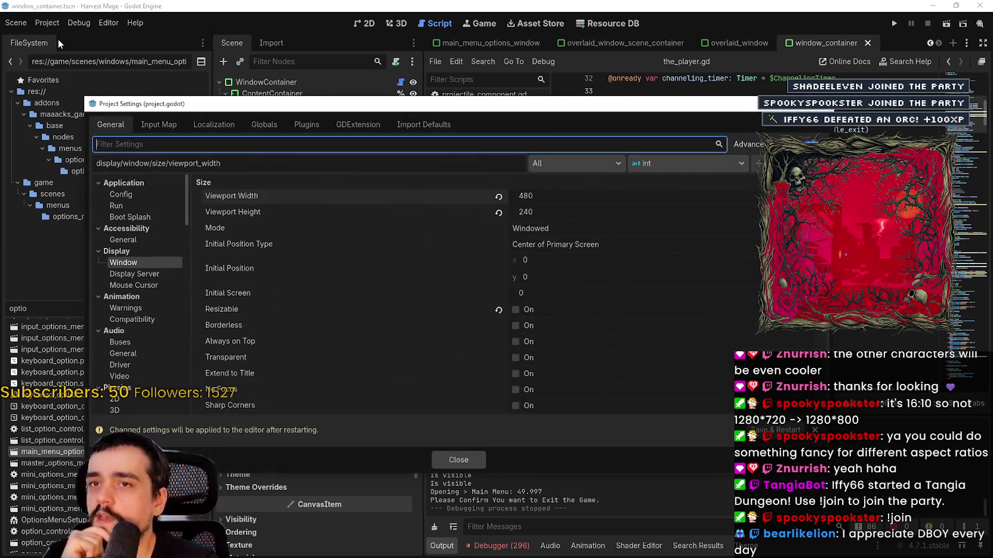
Close Project Settings, open game_options_menu.tscn, and select its ResetGameControl node.
left_click(473, 464)
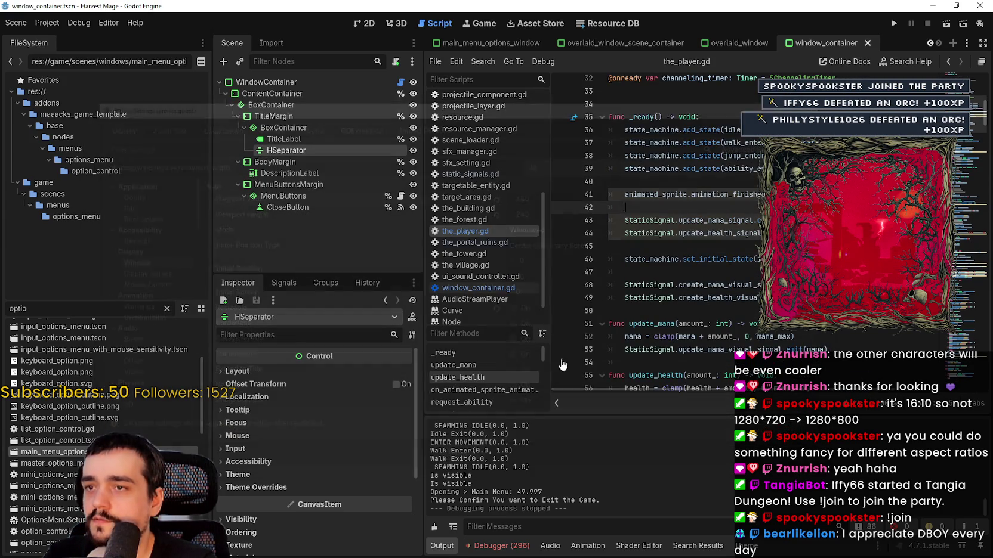
left_click(47, 23)
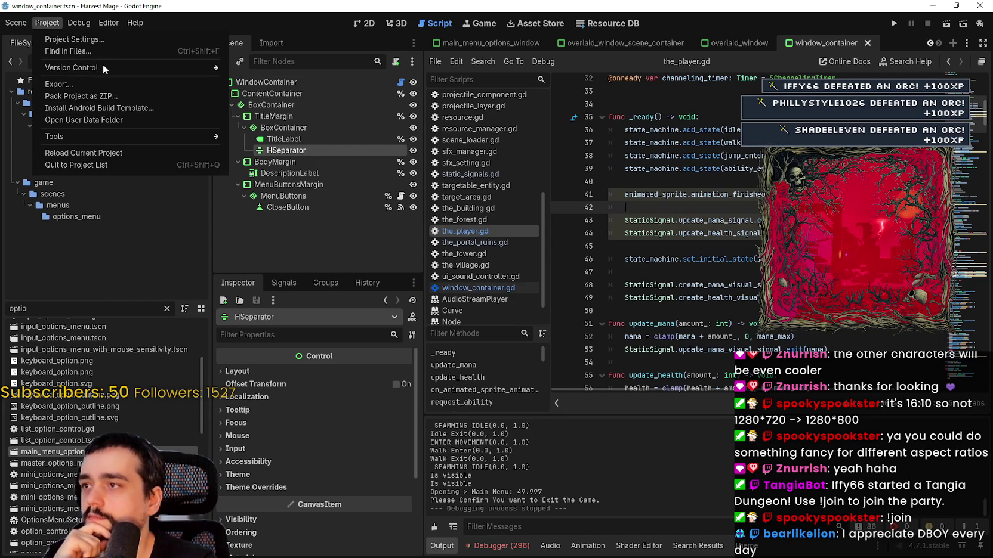
key("Escape")
scroll(90, 387, "down", 2)
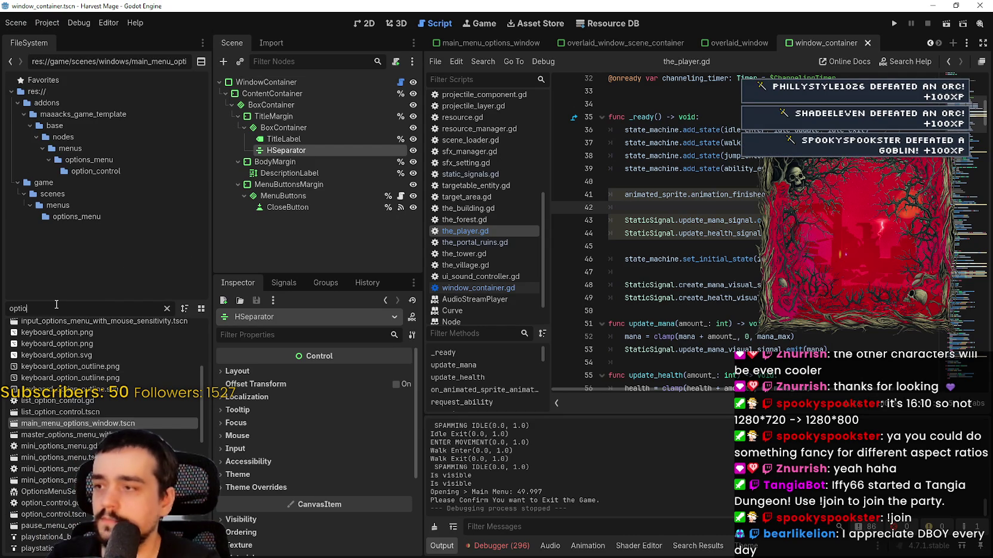
scroll(85, 367, "up", 3)
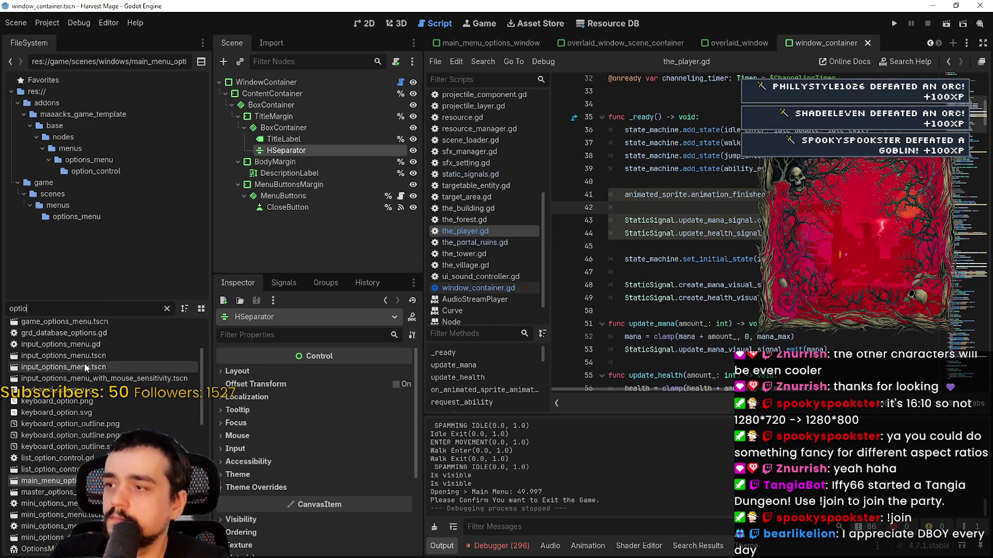
double_click(72, 322)
left_click(280, 105)
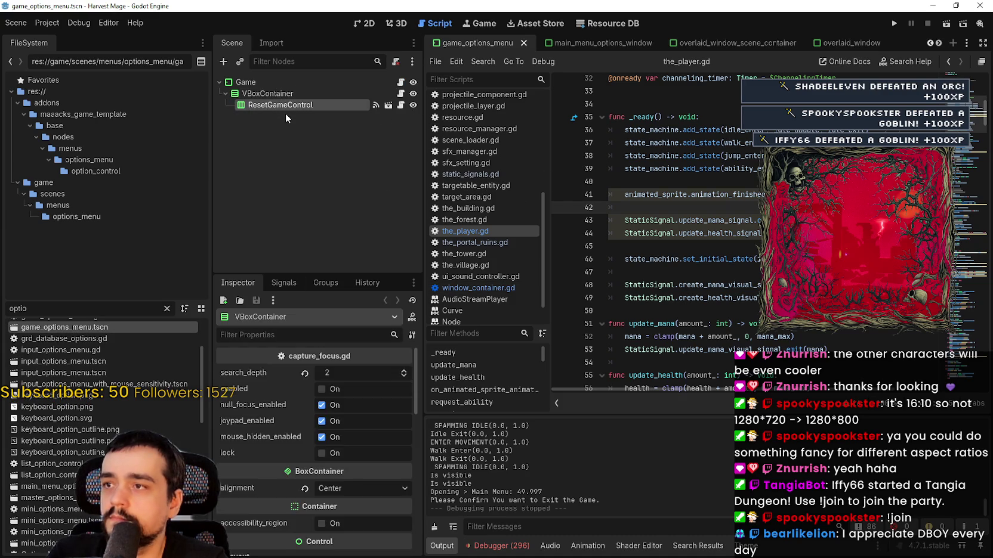
Review game_options_menu's VBoxContainer and ResetGameControl properties.
scroll(352, 445, "down", 1)
scroll(354, 445, "down", 1)
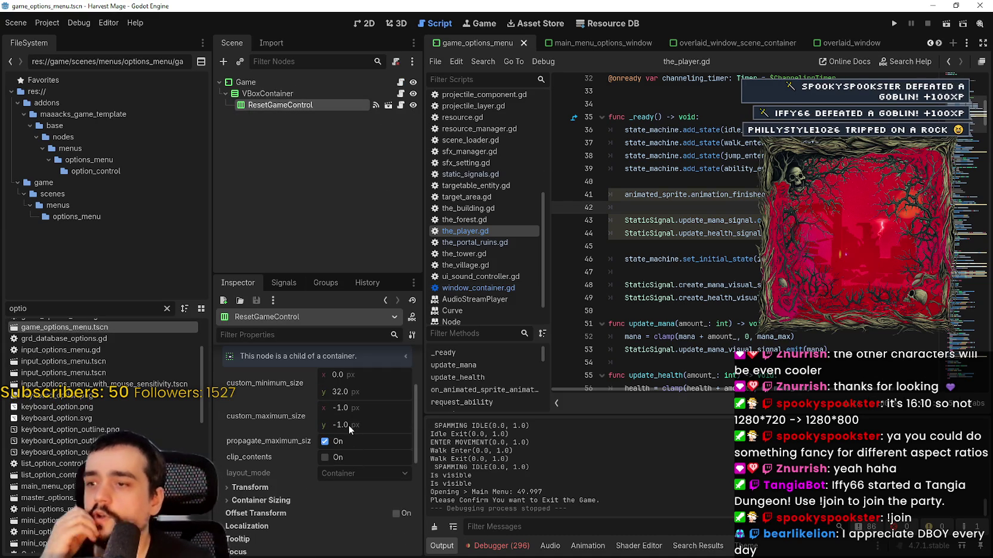
scroll(343, 434, "down", 1)
scroll(340, 444, "down", 2)
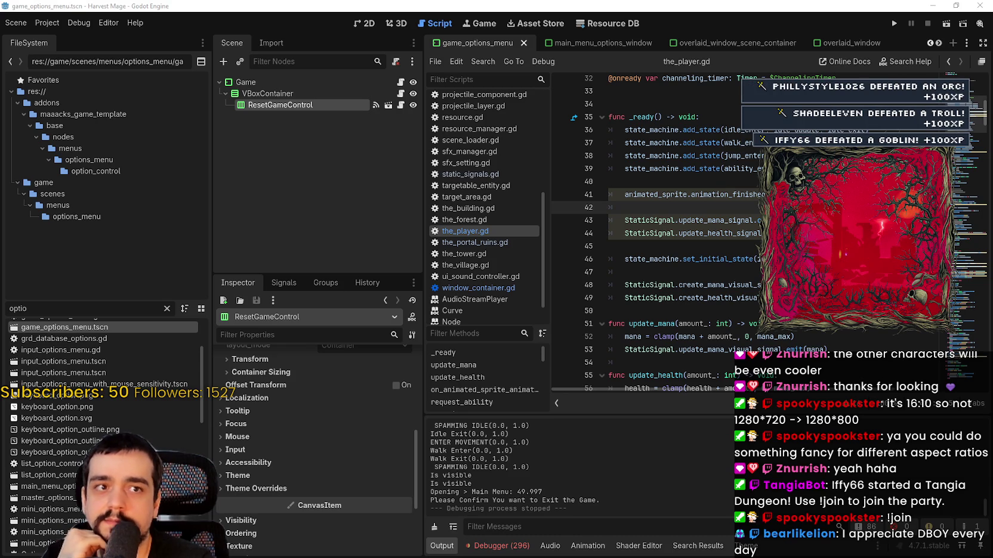
scroll(261, 451, "up", 5)
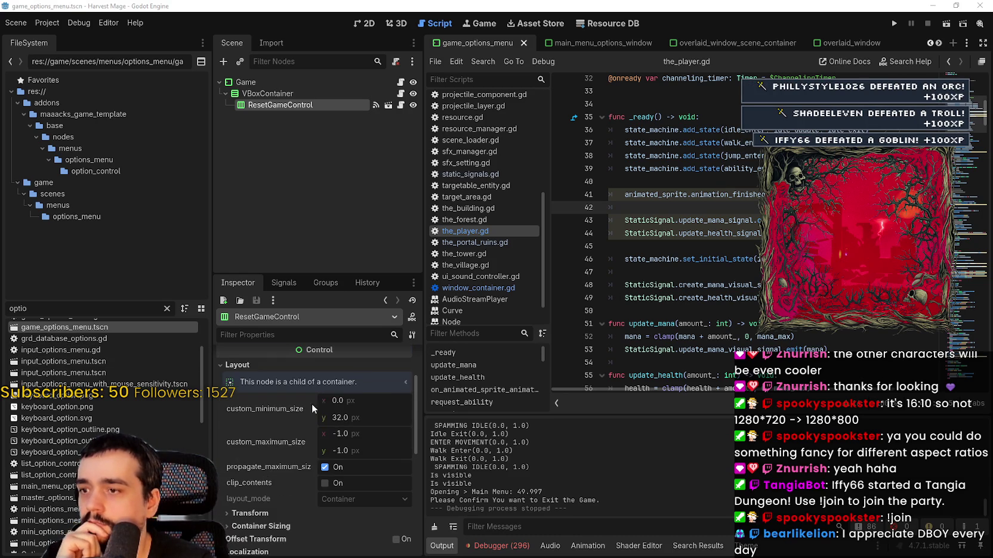
scroll(130, 424, "up", 3)
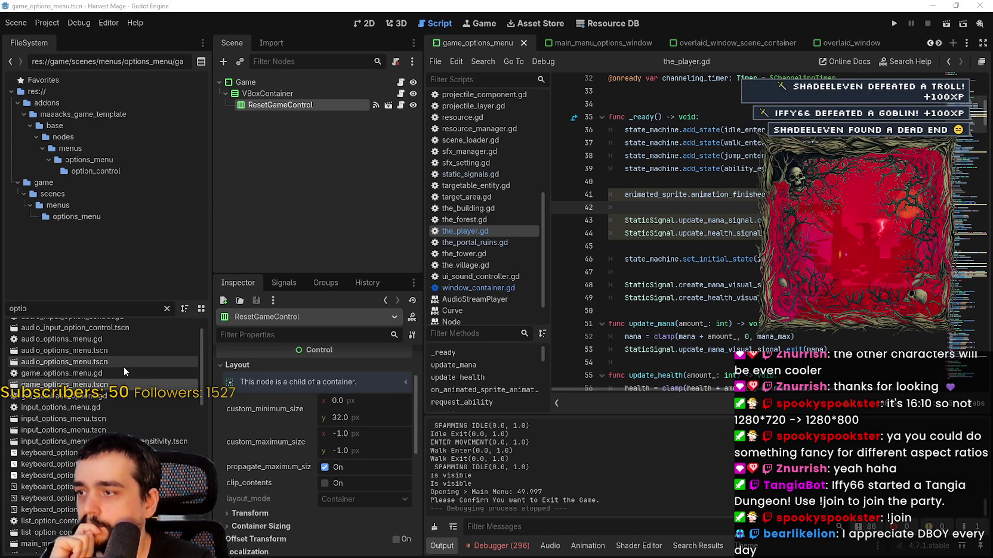
left_click(338, 96)
left_click(288, 104)
Open main_menu_options_window.tscn from the filtered FileSystem results.
scroll(47, 429, "down", 3)
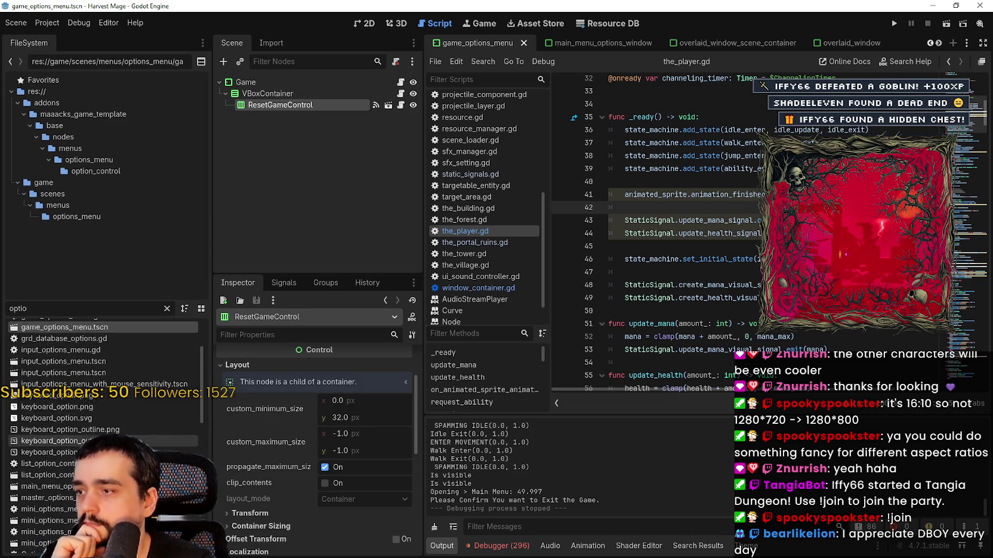
left_click(47, 457)
double_click(48, 457)
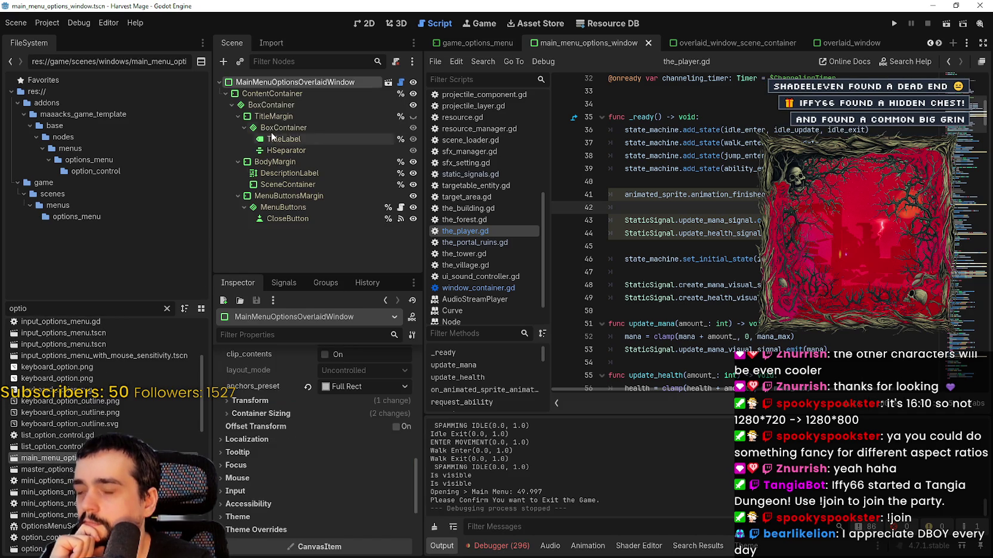
Switch to the 2D workspace and inspect the TitleLabel and BodyMargin nodes.
left_click(368, 24)
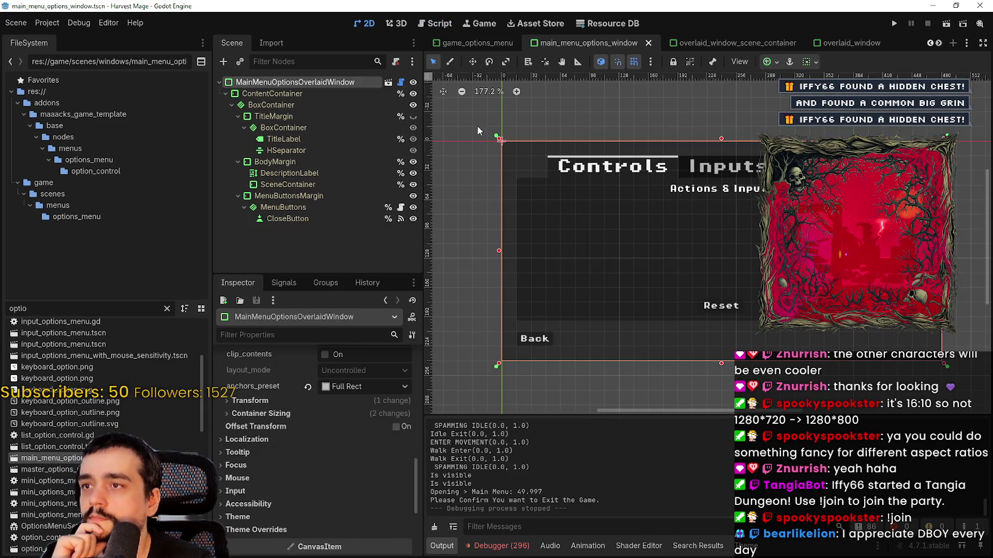
left_click(308, 115)
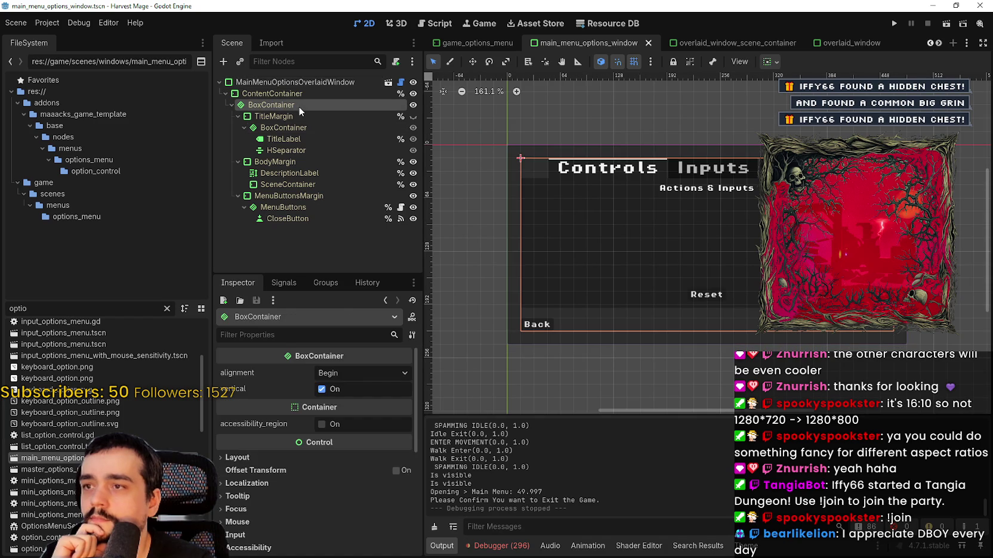
left_click(299, 137)
left_click(305, 149)
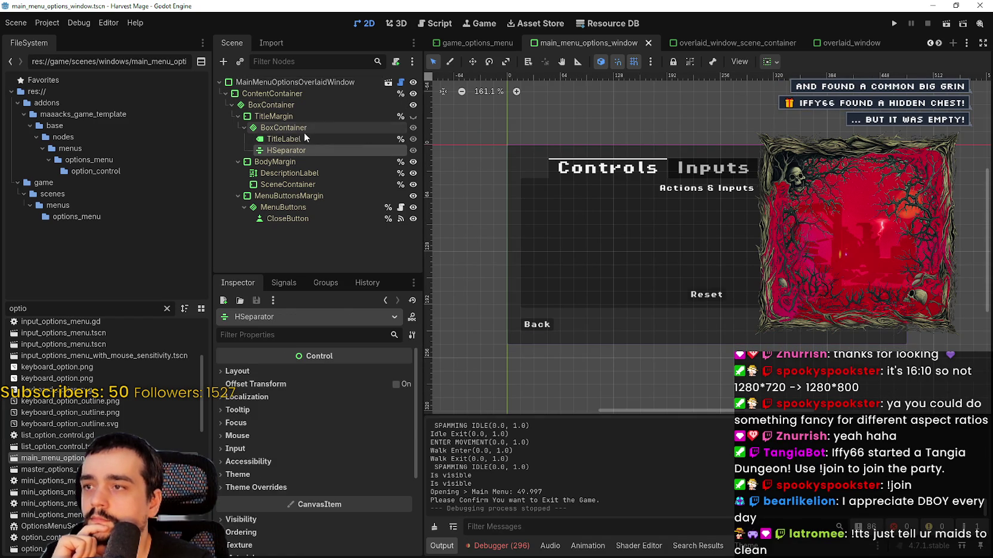
left_click(301, 128)
left_click(293, 160)
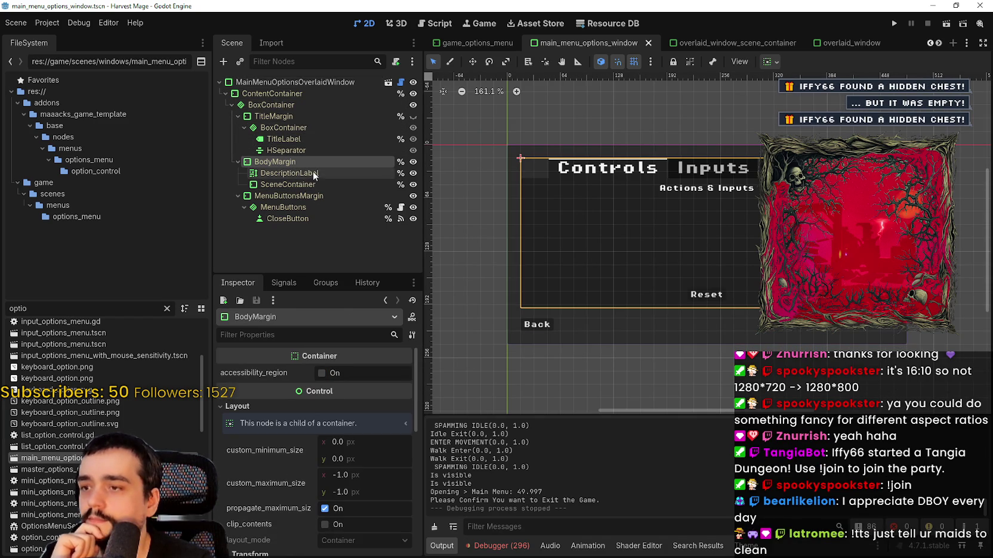
left_click(316, 173)
left_click(337, 161)
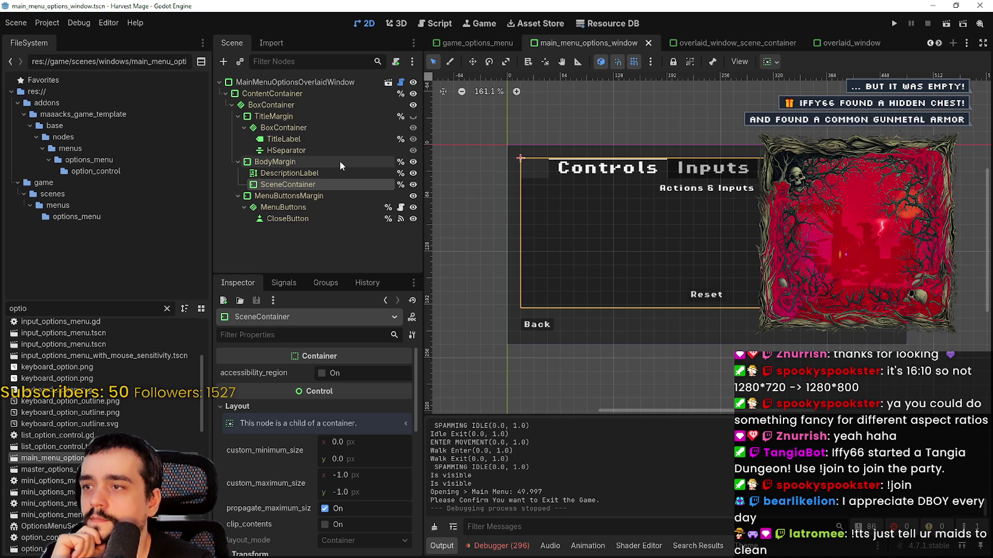
Inspect MenuButtonsMargin, then move back up to the ContentContainer node.
left_click(327, 198)
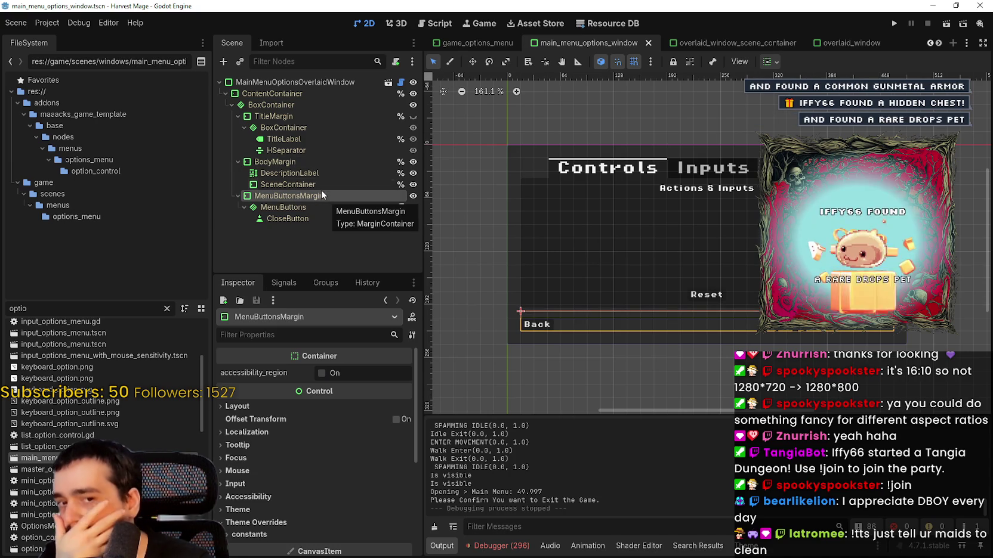
left_click(311, 163)
left_click(352, 116)
left_click(341, 107)
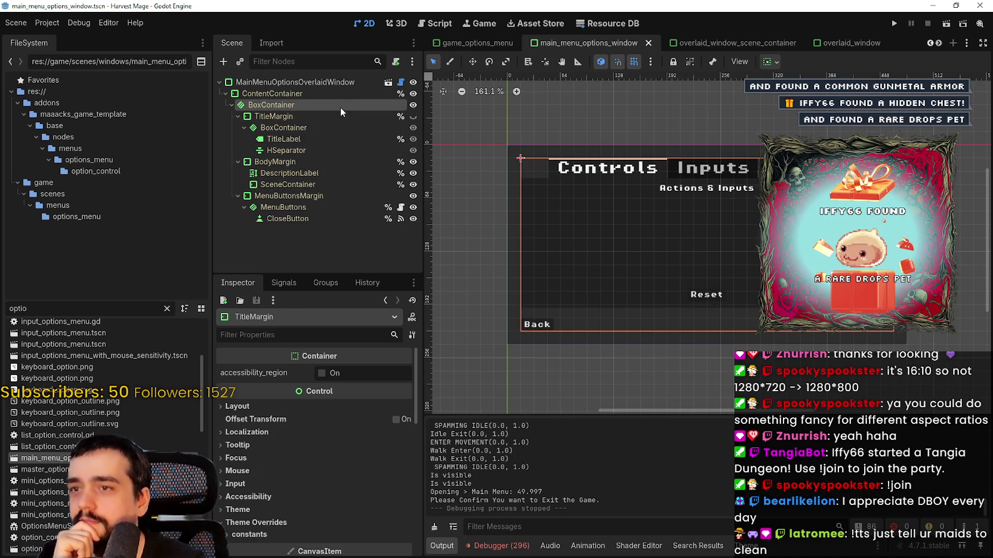
left_click(338, 94)
scroll(746, 178, "up", 2)
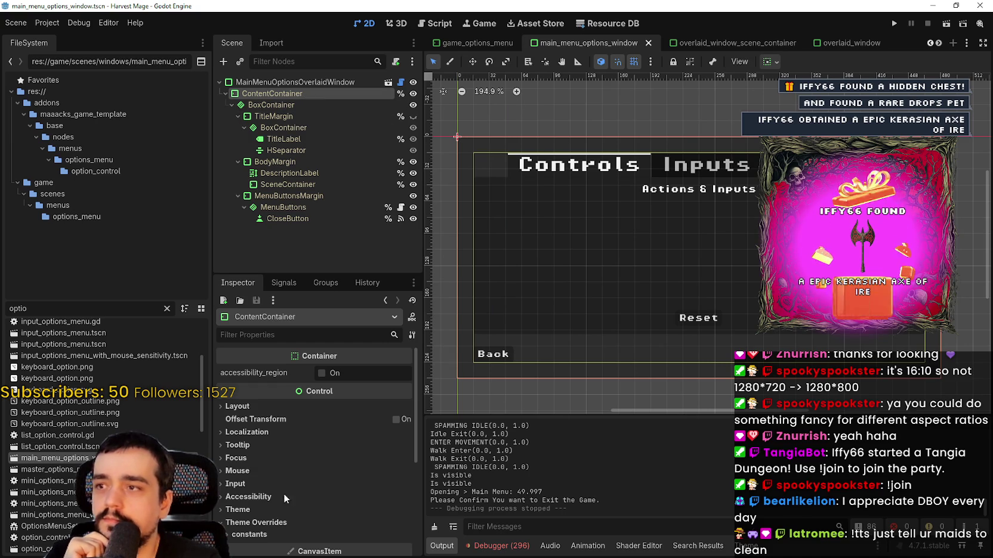
scroll(287, 483, "down", 4)
scroll(284, 489, "up", 3)
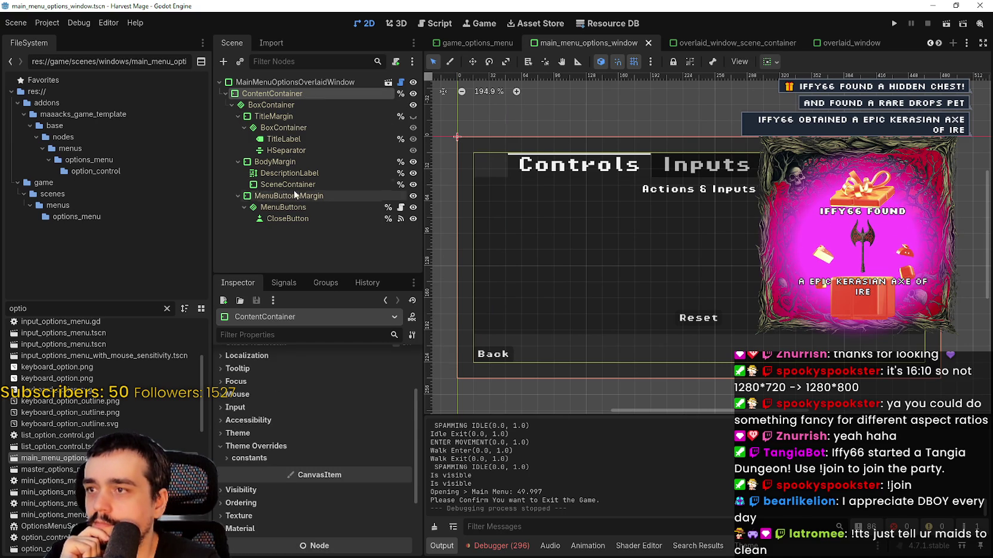
Inspect the outer BoxContainer, TitleMargin, inner BoxContainer and DescriptionLabel.
left_click(283, 107)
left_click(282, 115)
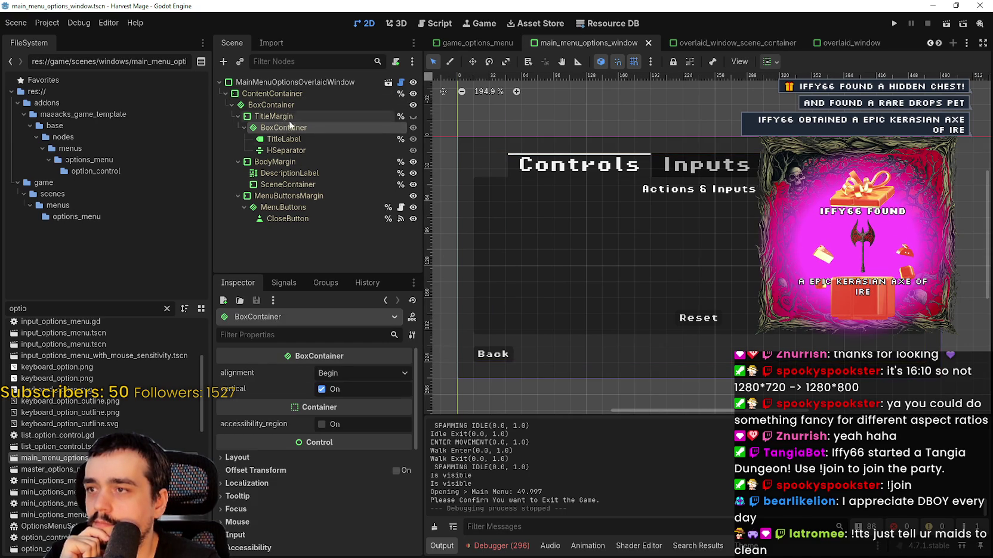
left_click(327, 127)
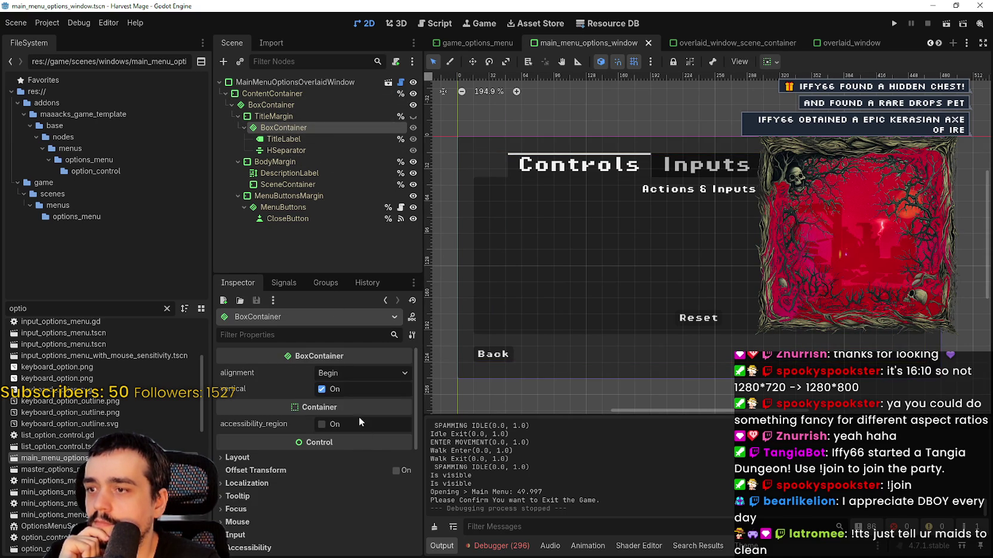
left_click(292, 142)
left_click(290, 150)
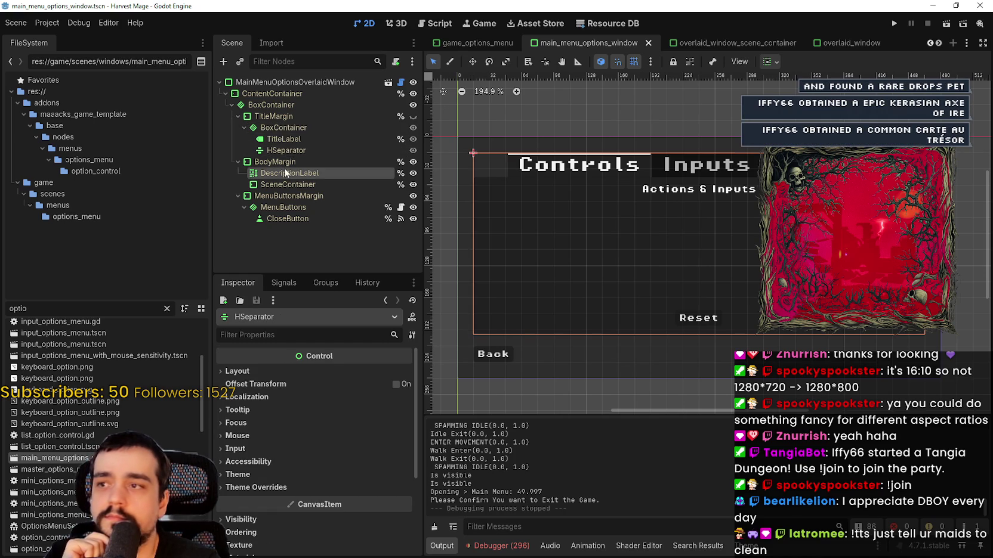
left_click(286, 172)
Check the HSeparator, inner BoxContainer alignment and SceneContainer layout sizing.
left_click(290, 162)
left_click(292, 173)
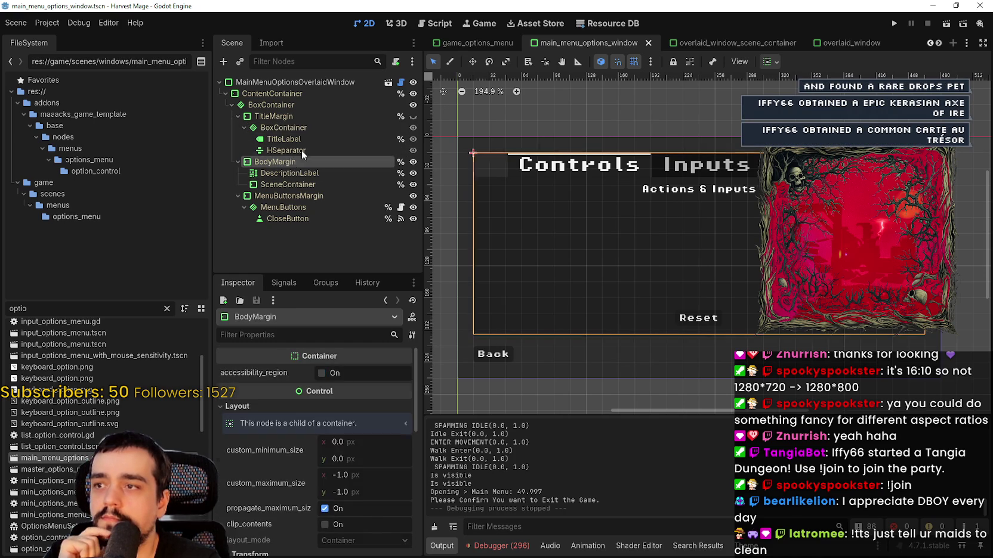
left_click(298, 151)
left_click(310, 127)
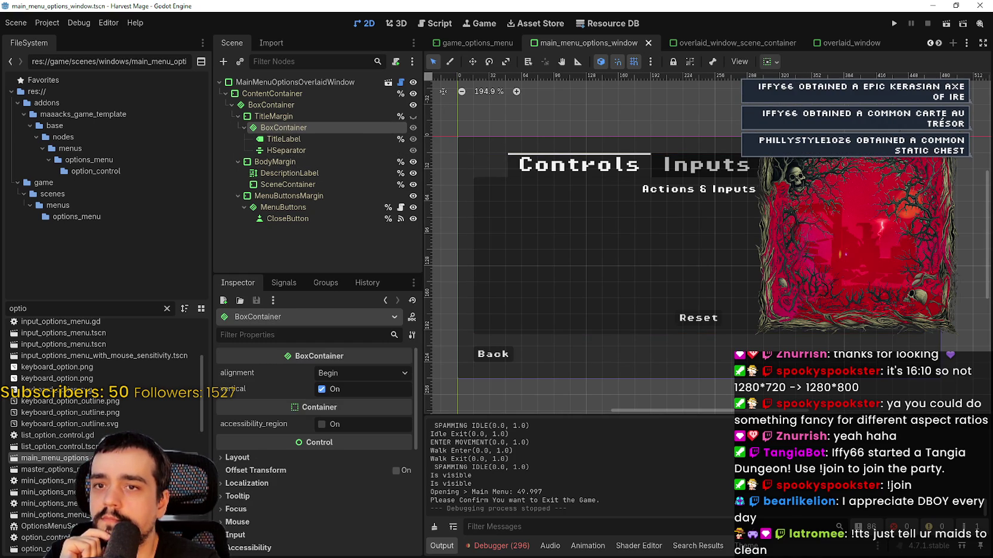
left_click(288, 184)
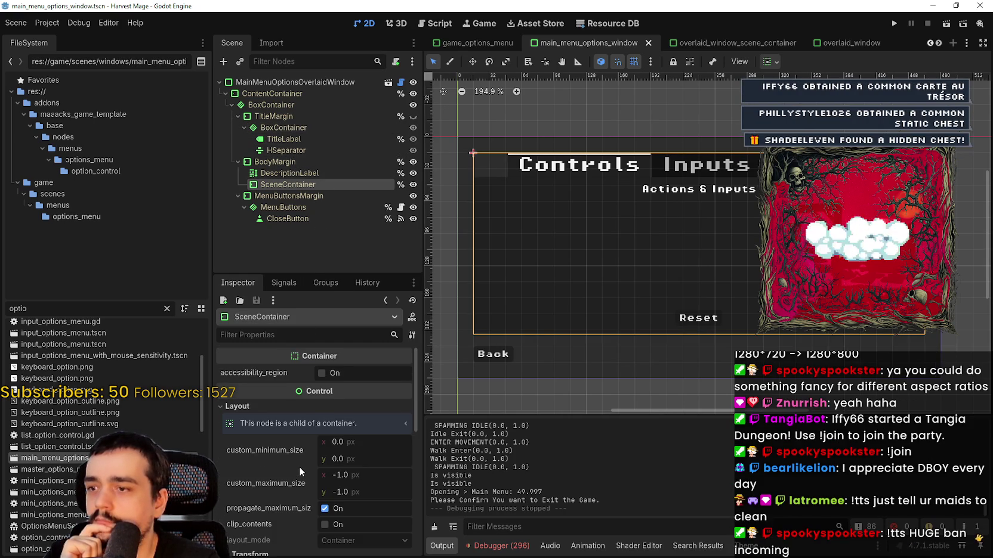
scroll(299, 470, "down", 1)
scroll(298, 468, "down", 6)
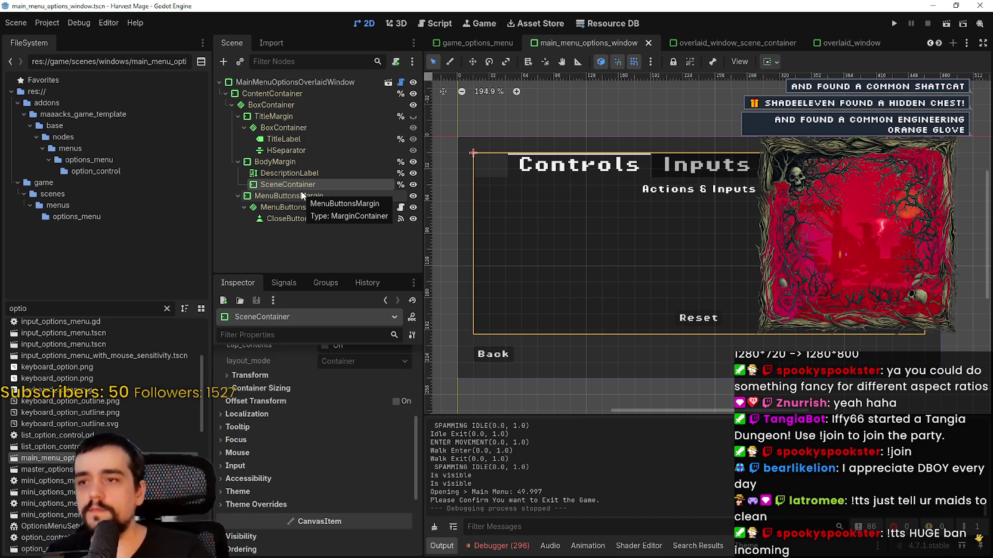
Select the root window and open its packed master_options_menu_with_tabs scene.
left_click(310, 82)
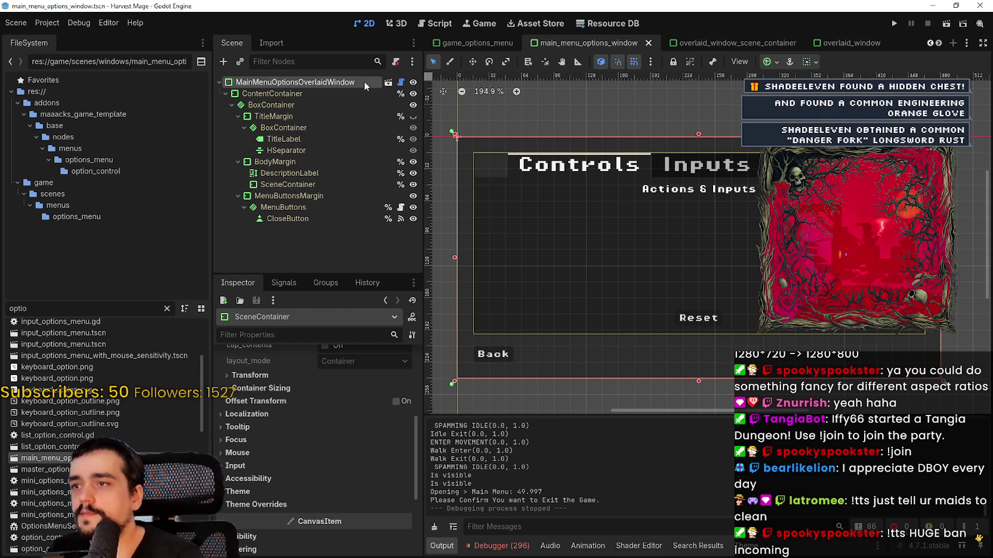
scroll(353, 477, "up", 10)
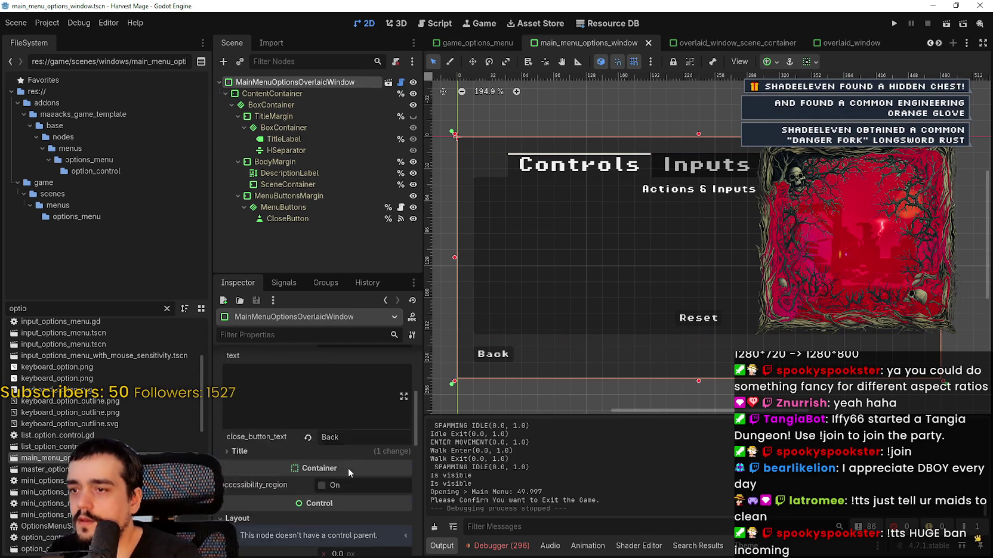
scroll(348, 463, "up", 3)
scroll(355, 367, "up", 2)
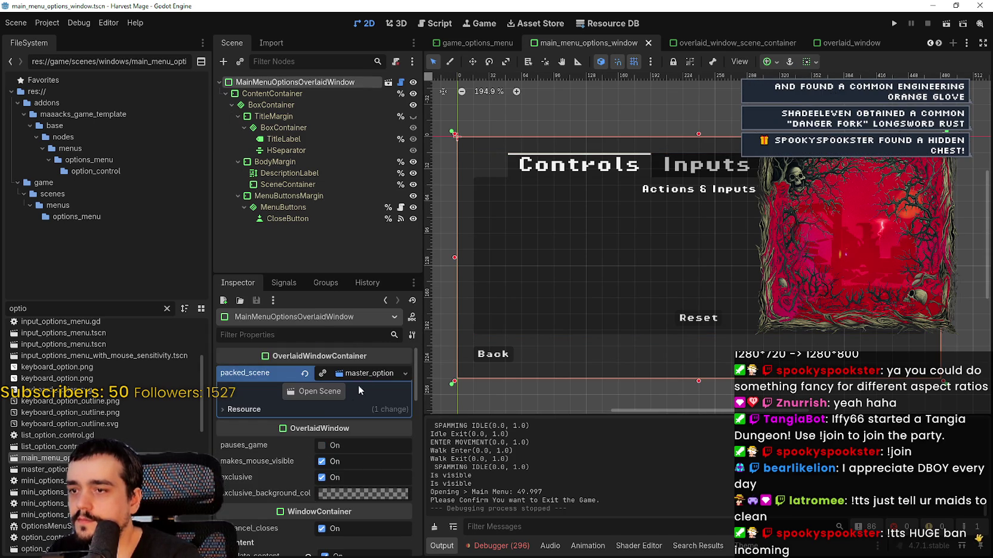
left_click(319, 392)
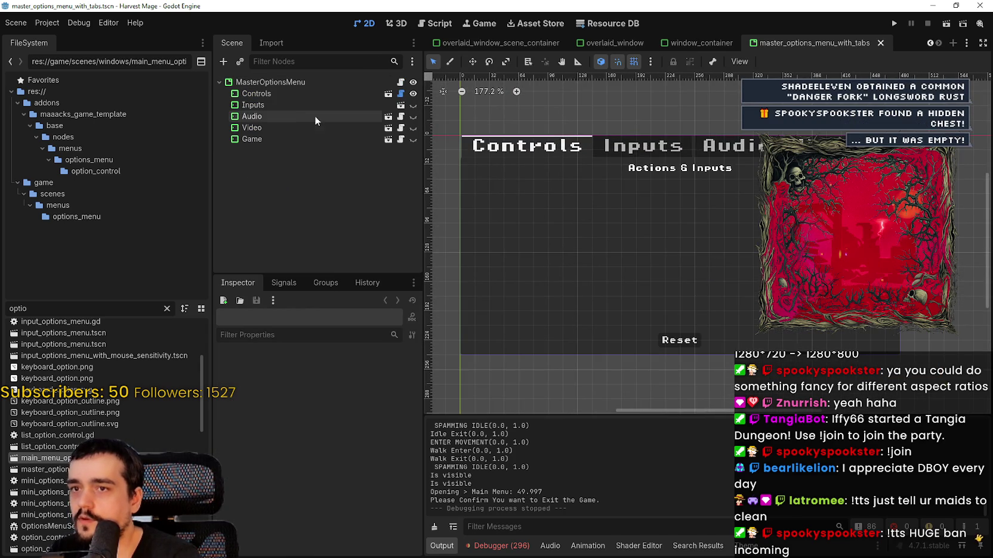
Open the video options menu scene, inspect FullscreenControl and ResolutionControl, and open ResolutionControl's script.
left_click(274, 128)
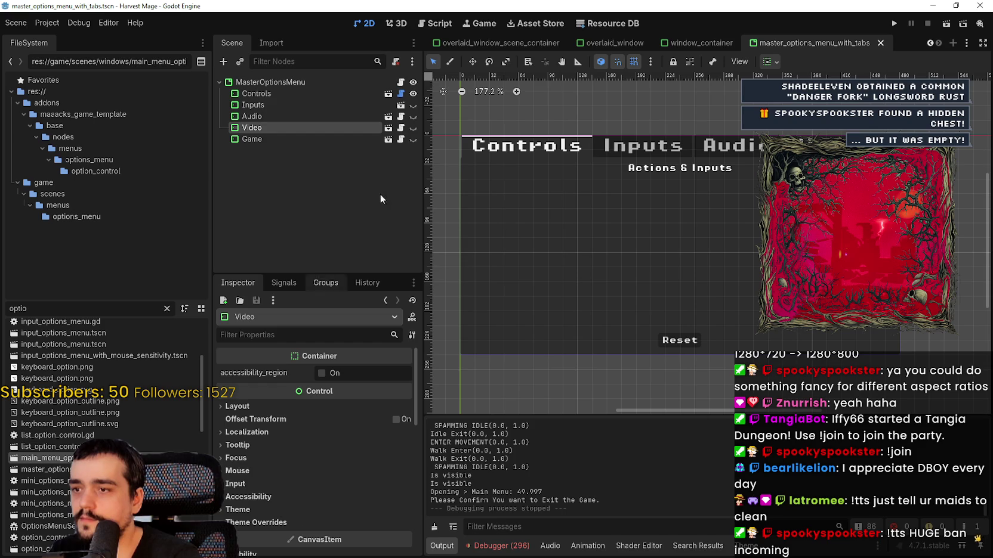
left_click(388, 127)
scroll(596, 197, "up", 4)
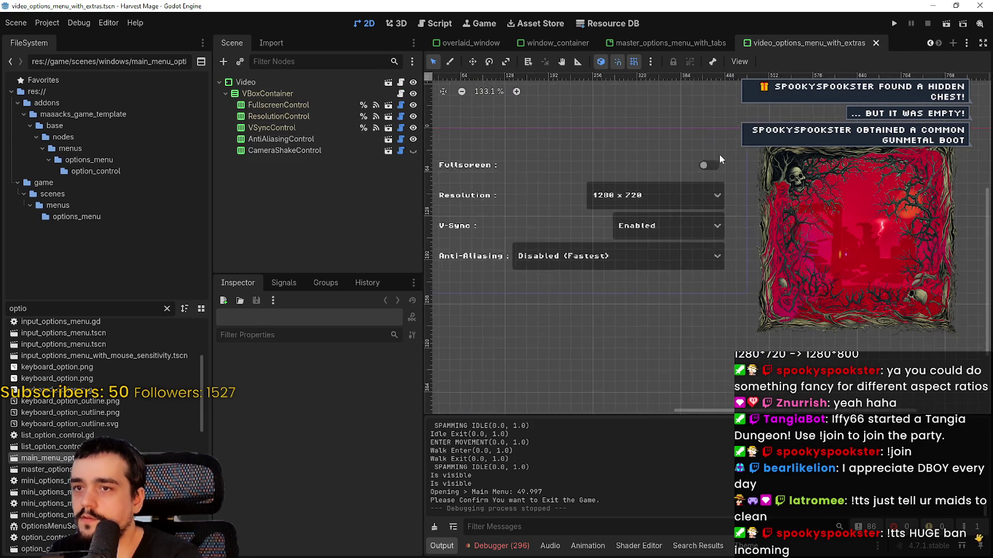
left_click(357, 104)
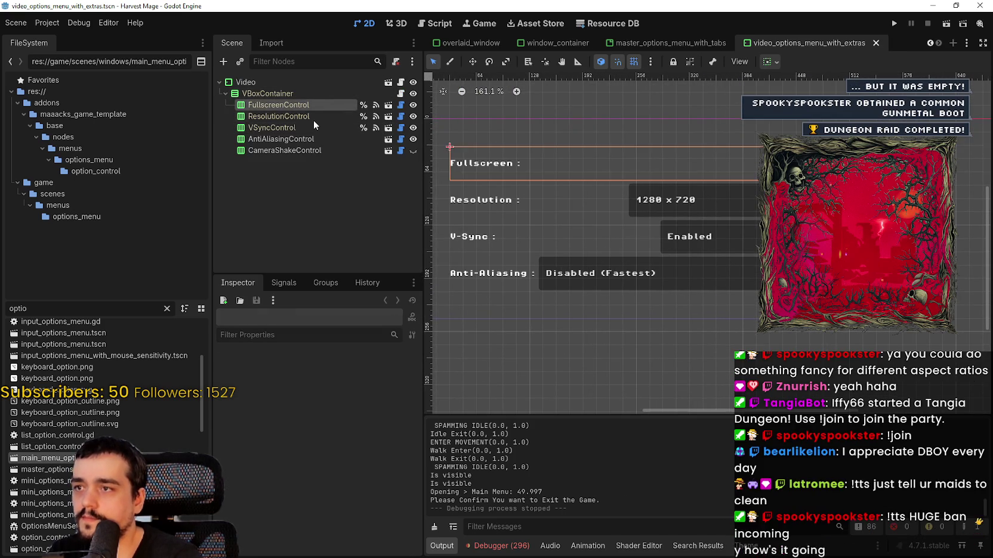
left_click(313, 118)
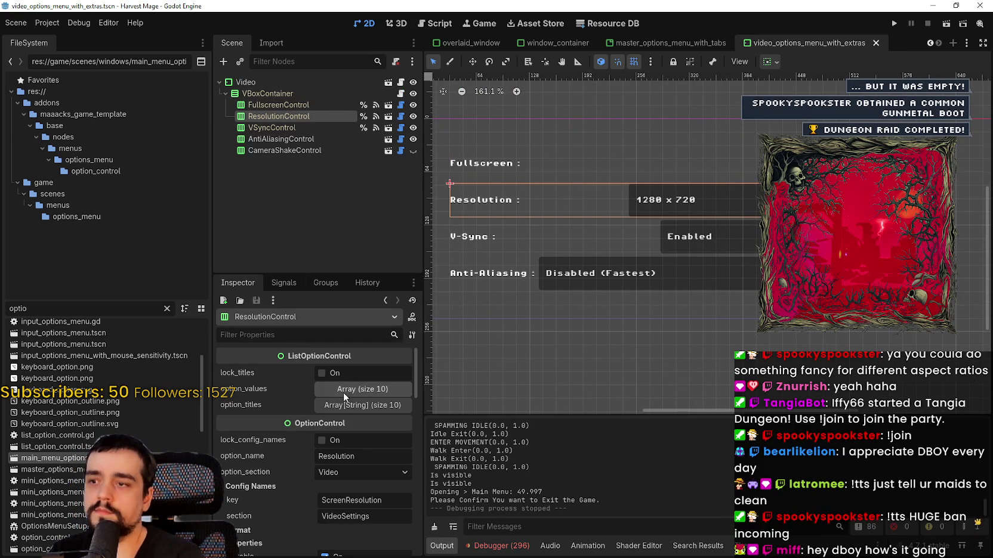
left_click(401, 116)
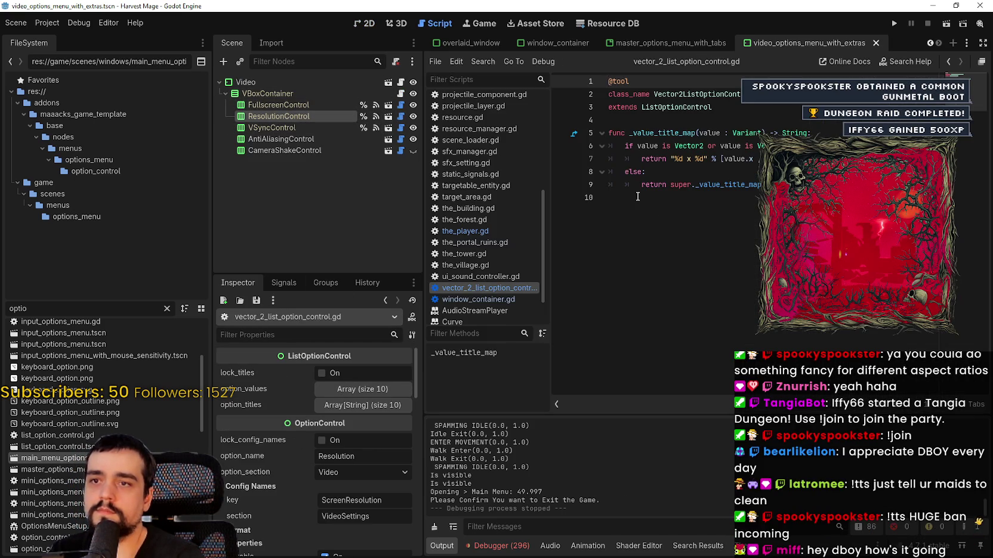
Compare ResolutionControl's script and properties against FullscreenControl's properties.
left_click(661, 209)
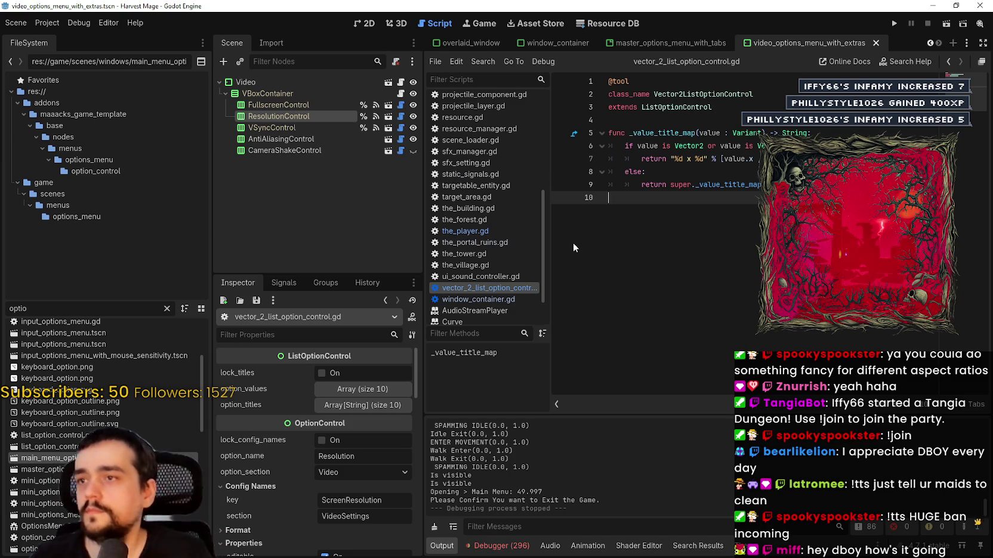
left_click(338, 102)
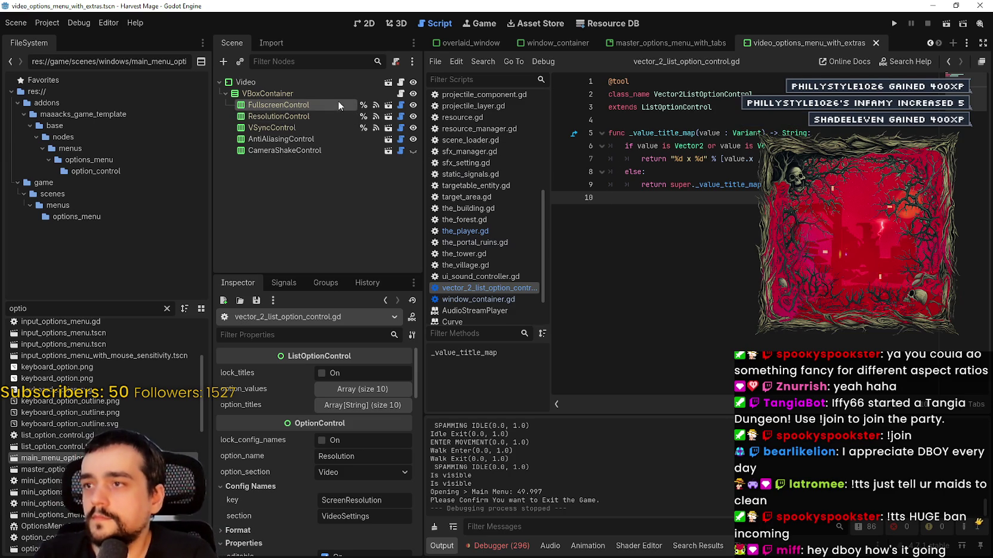
left_click(310, 118)
left_click(702, 185)
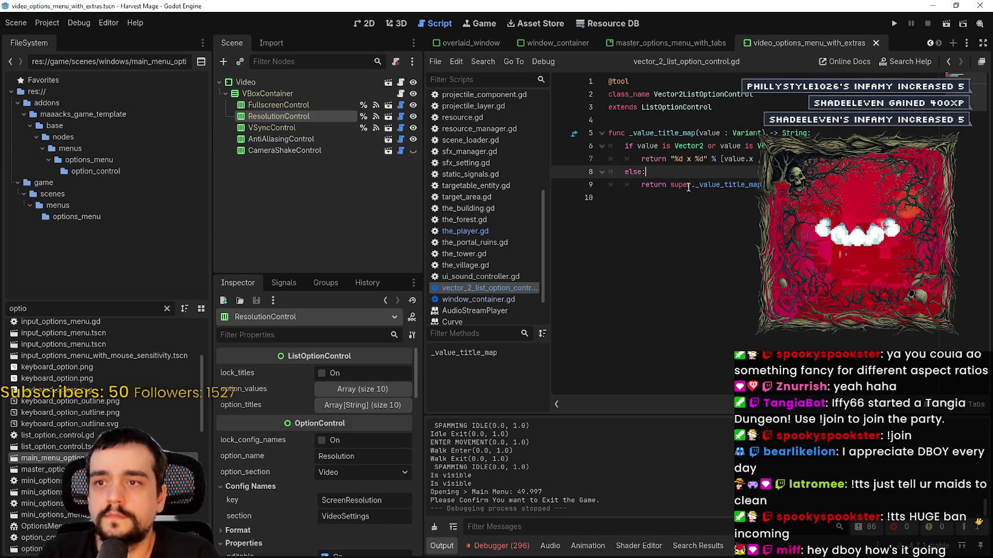
left_click(684, 196)
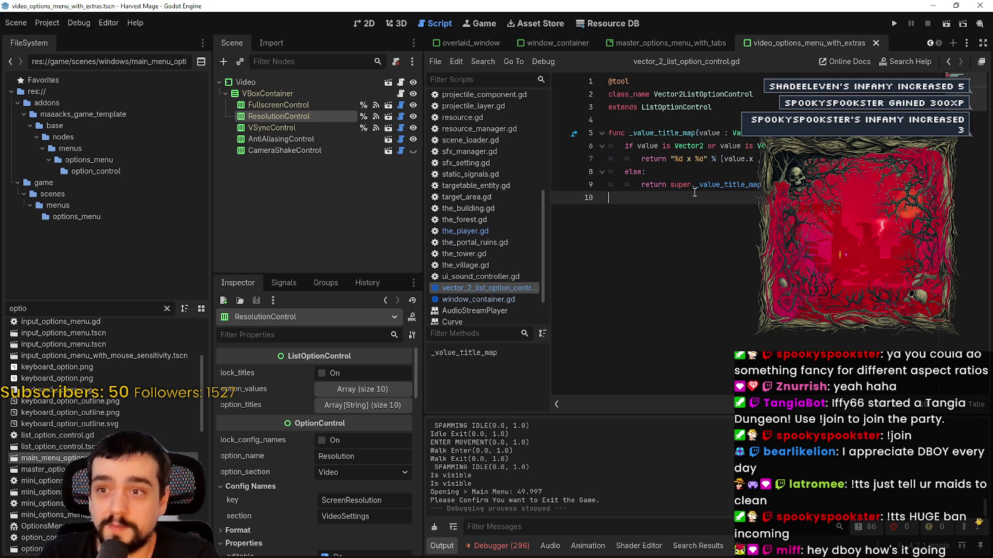
Review ResolutionControl's option values and titles (640x360 to 2560x1440) and select the _value_title_map call.
left_click(310, 127)
left_click(296, 117)
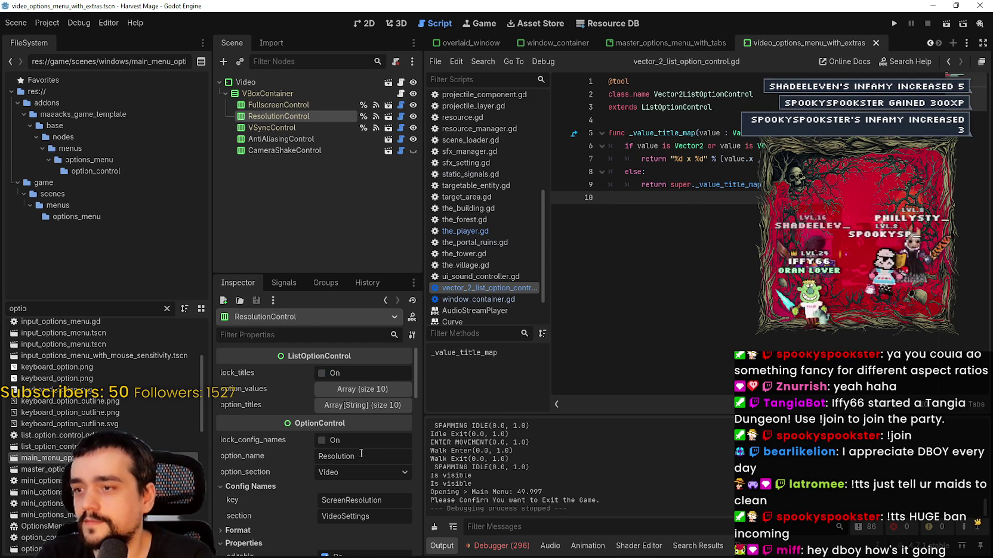
left_click(375, 389)
left_click(376, 389)
left_click(376, 389)
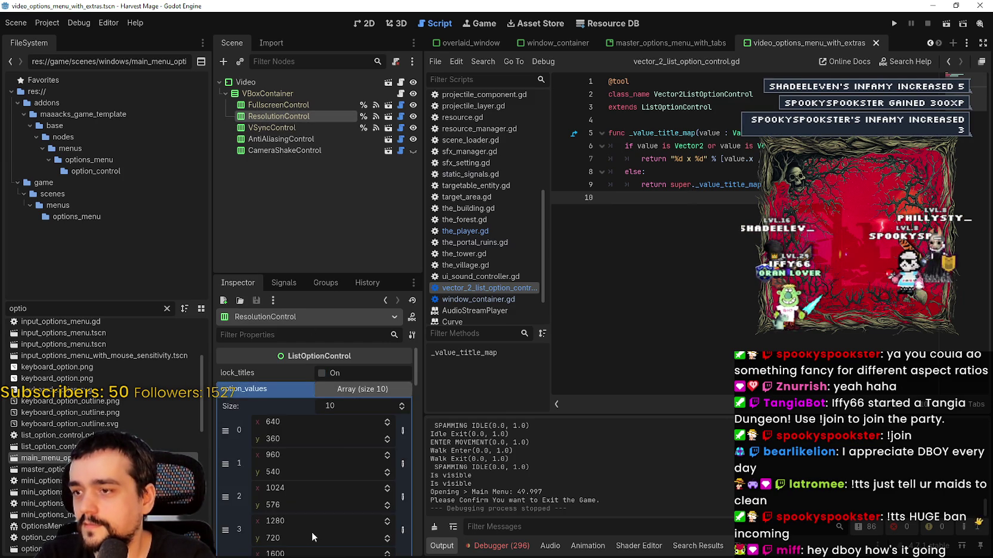
scroll(313, 528, "down", 3)
scroll(313, 527, "up", 2)
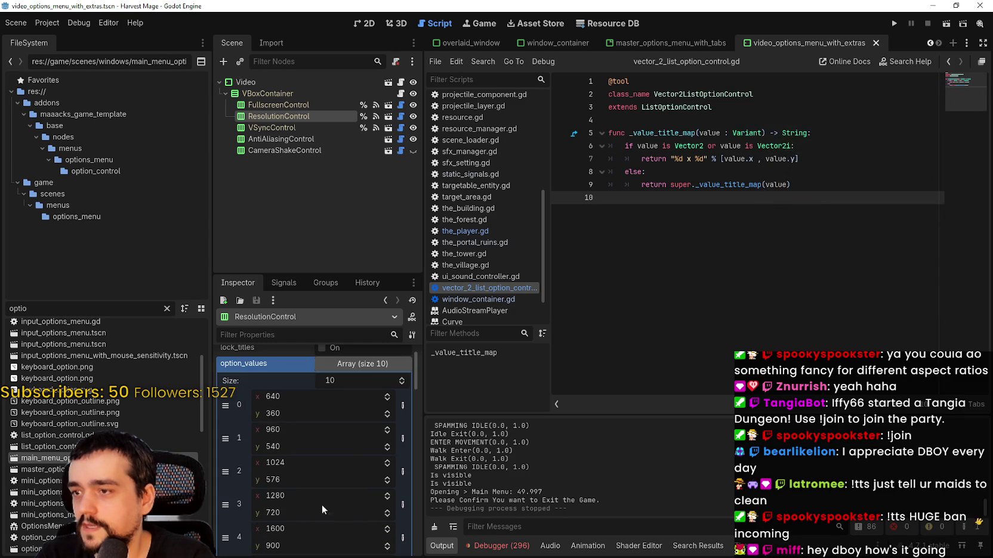
left_click(362, 363)
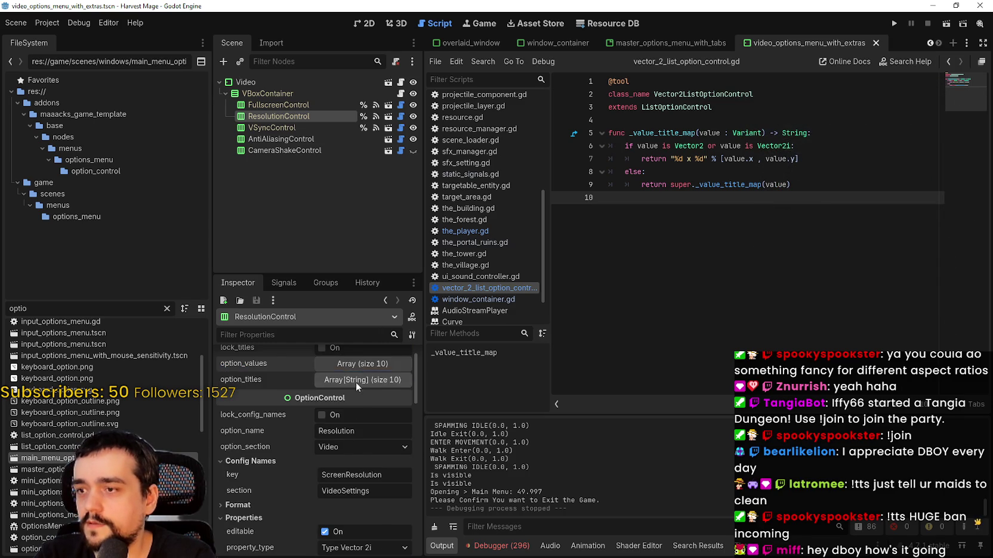
scroll(358, 364, "up", 1)
left_click(365, 406)
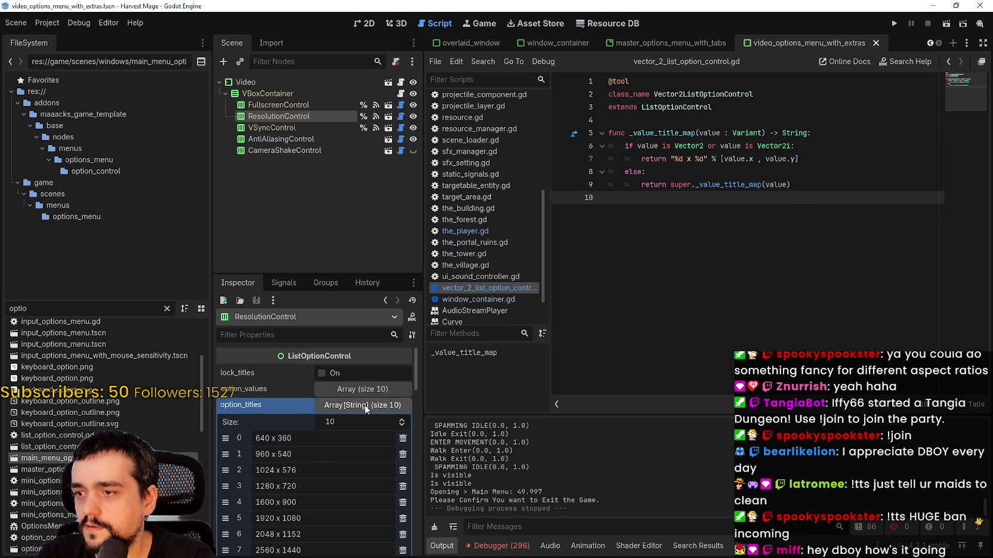
left_click(365, 405)
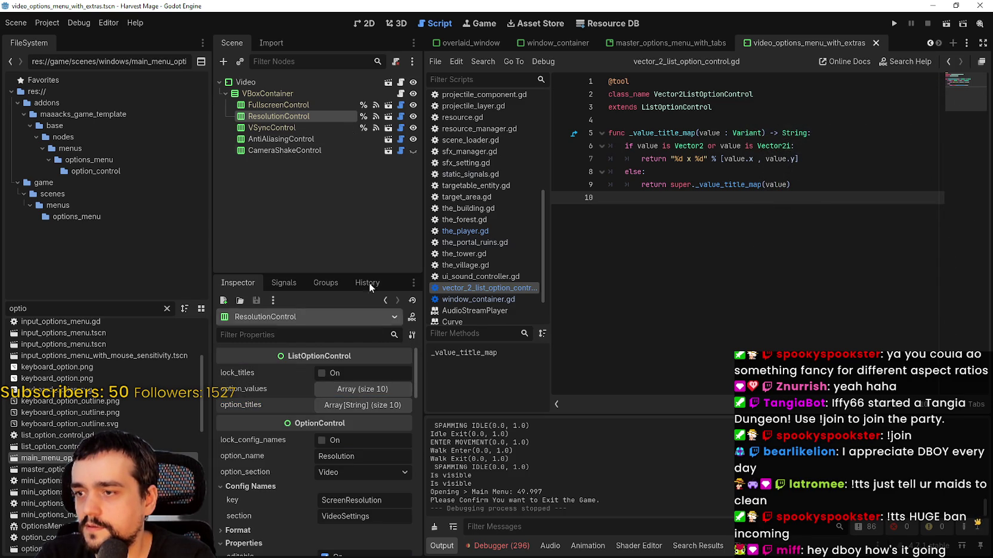
left_click(649, 137)
double_click(728, 184)
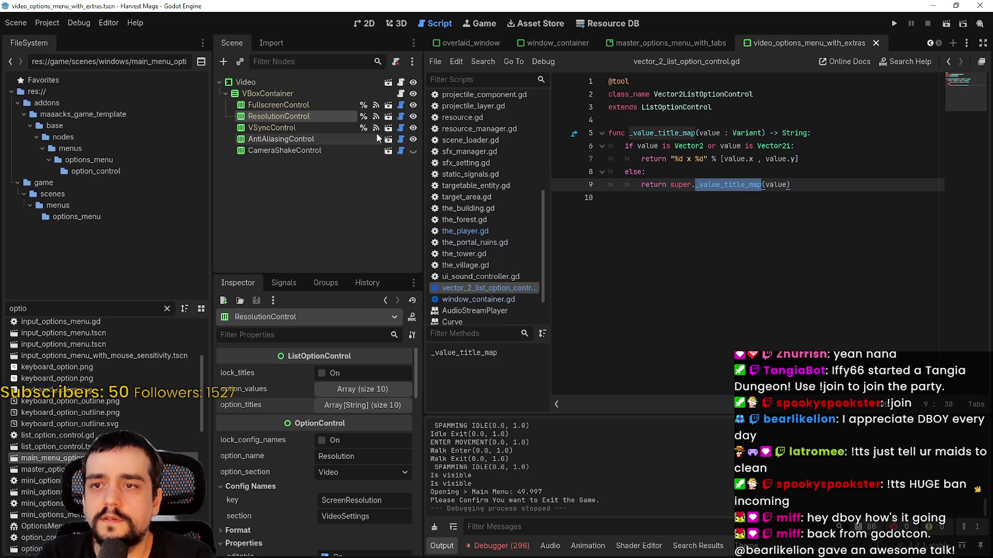
Check VSyncControl's option values and titles (Disabled to Mailbox), then return to ResolutionControl's script.
left_click(305, 128)
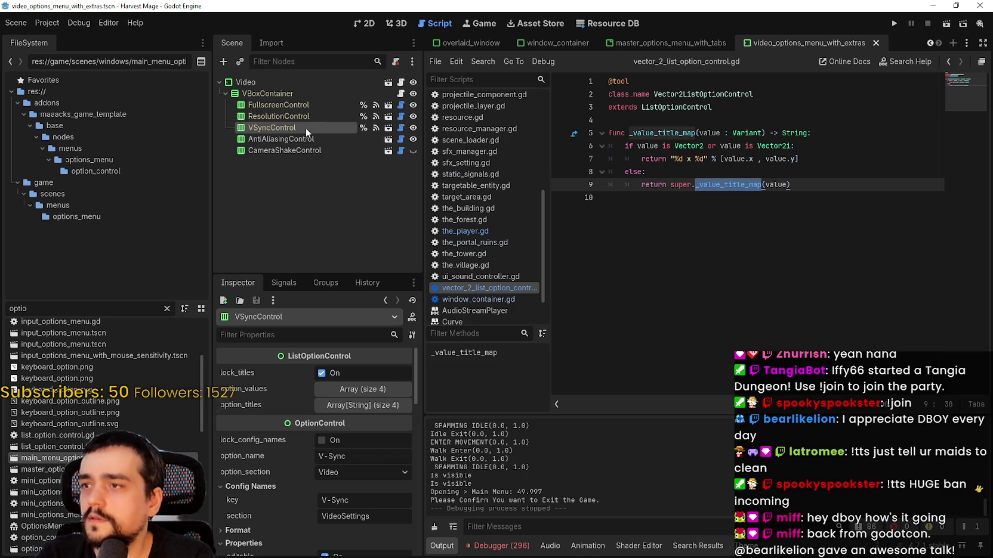
left_click(345, 390)
left_click(345, 389)
left_click(354, 406)
left_click(355, 405)
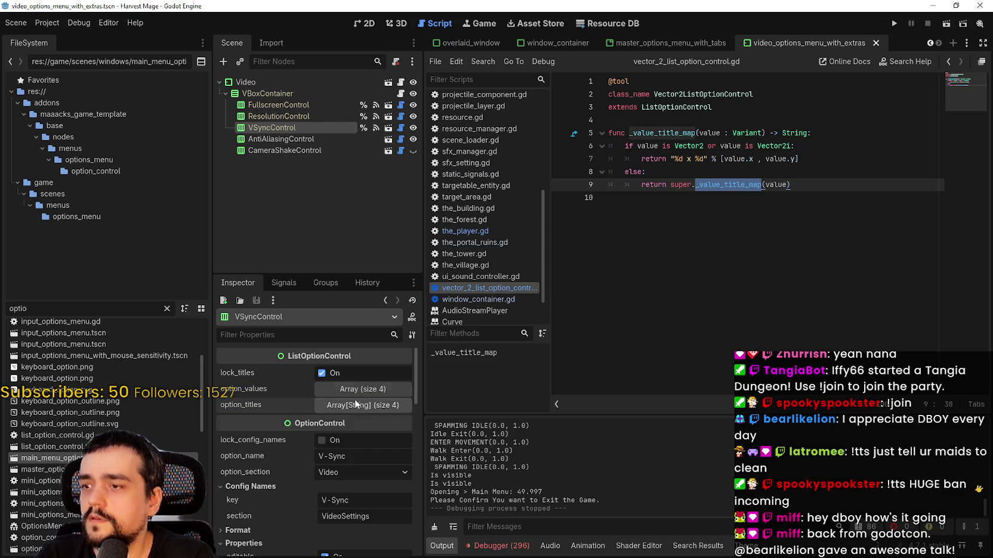
left_click(387, 118)
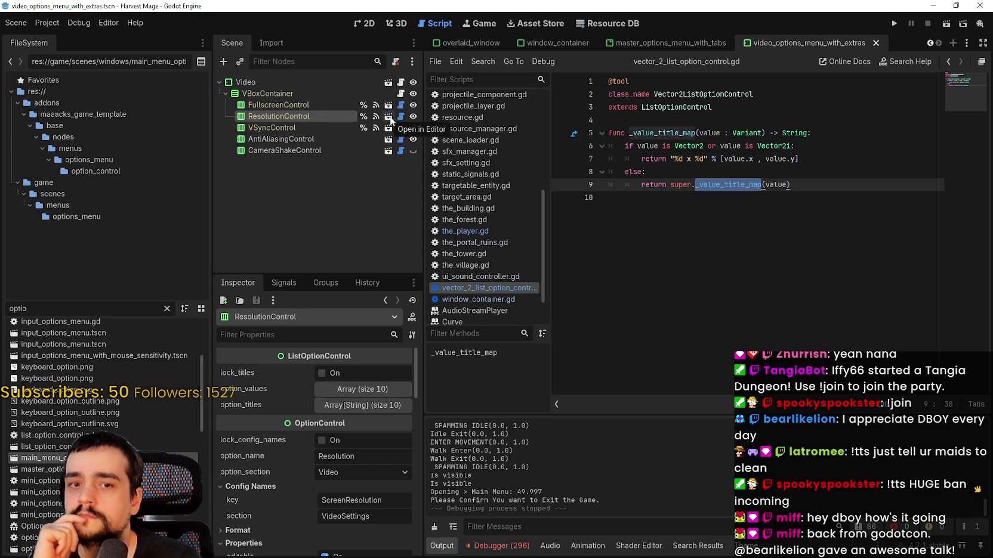
left_click(388, 117)
Use Lookup Symbol to jump to the base _value_title_map definition in list_option_control.gd.
right_click(739, 189)
left_click(793, 338)
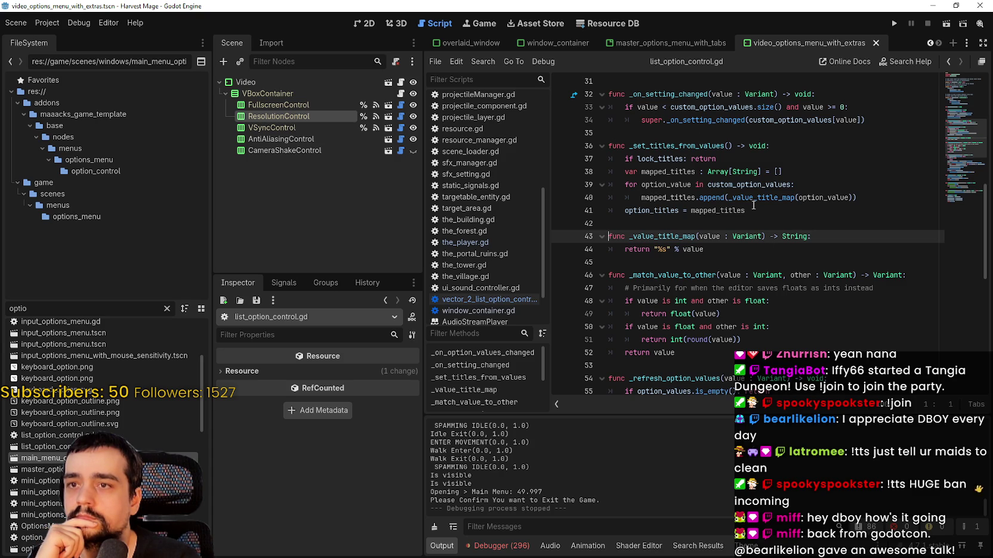
scroll(754, 206, "up", 2)
scroll(754, 205, "down", 7)
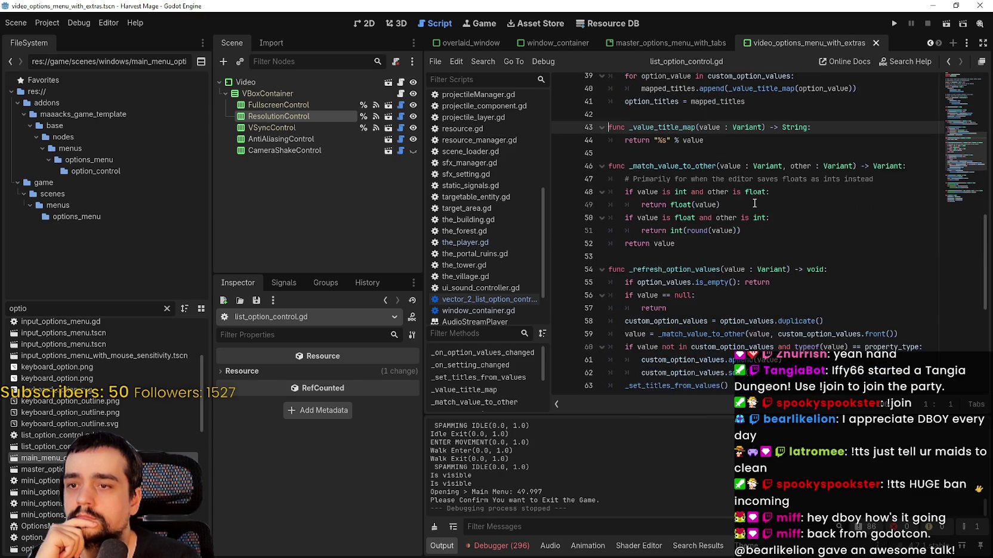
scroll(846, 279, "up", 7)
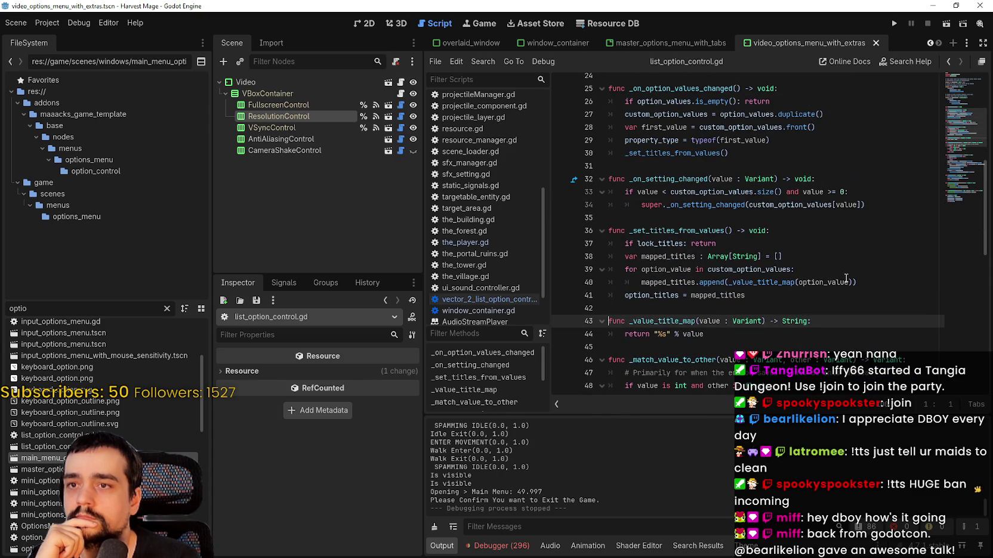
scroll(845, 275, "up", 2)
left_click(828, 239)
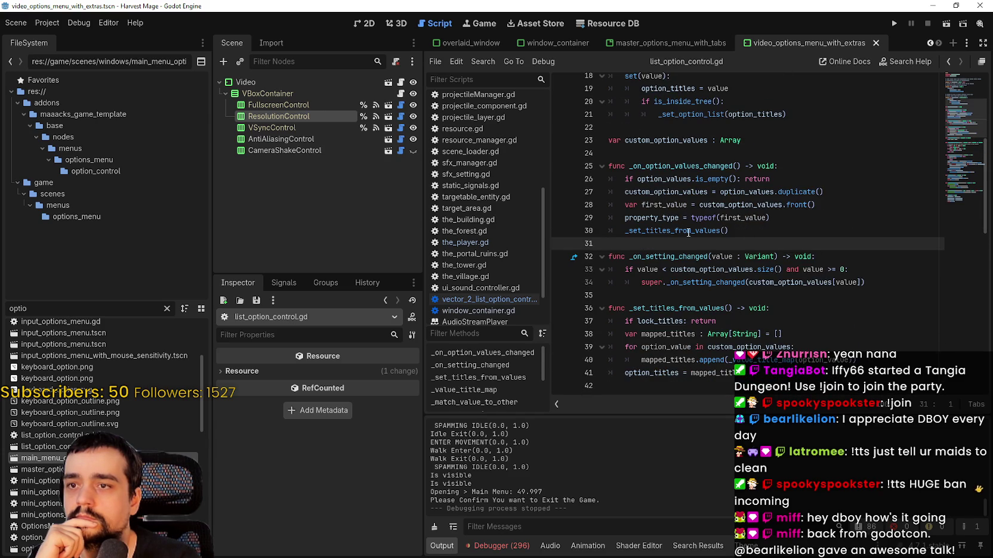
scroll(688, 233, "up", 1)
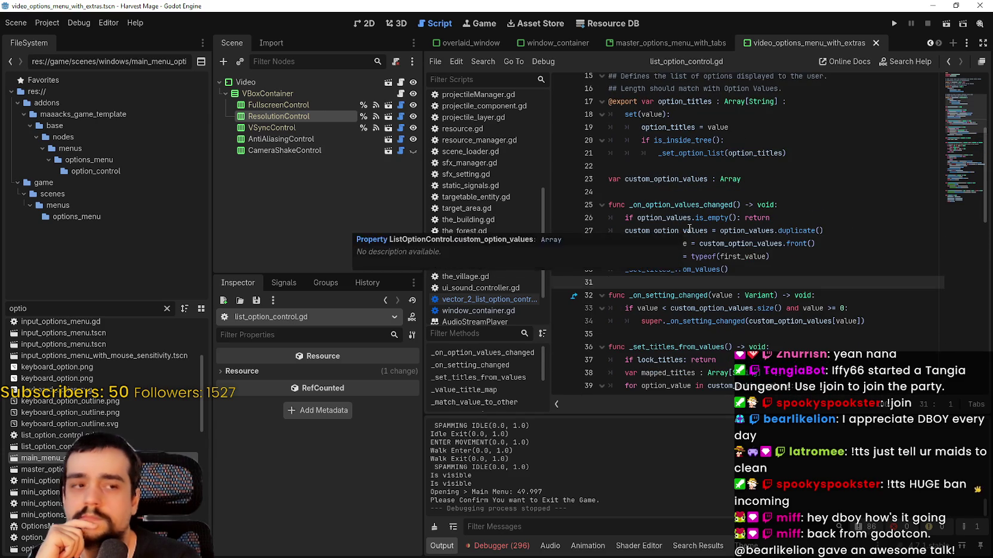
scroll(689, 229, "down", 2)
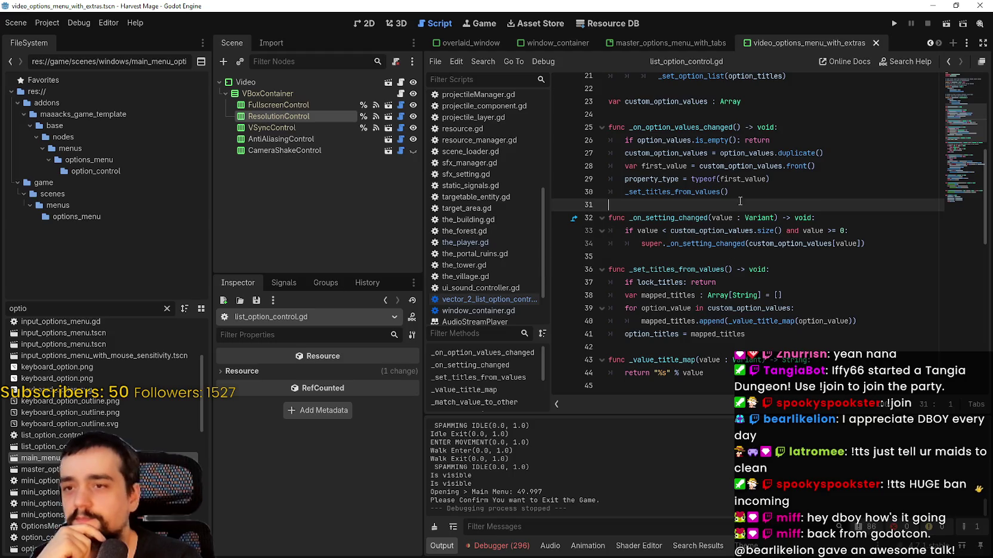
Look up _set_titles_from_values and read how the mapped titles are assigned.
double_click(692, 191)
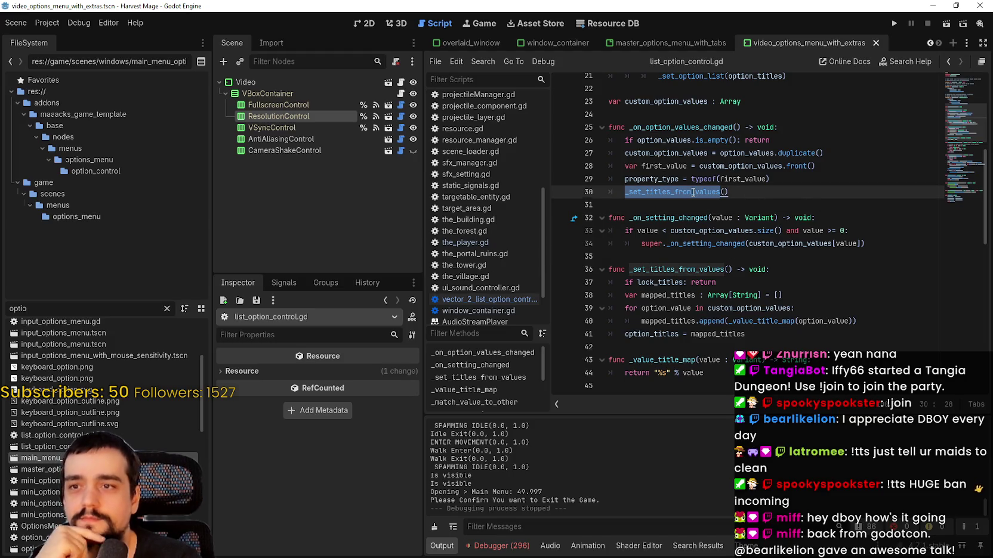
right_click(692, 191)
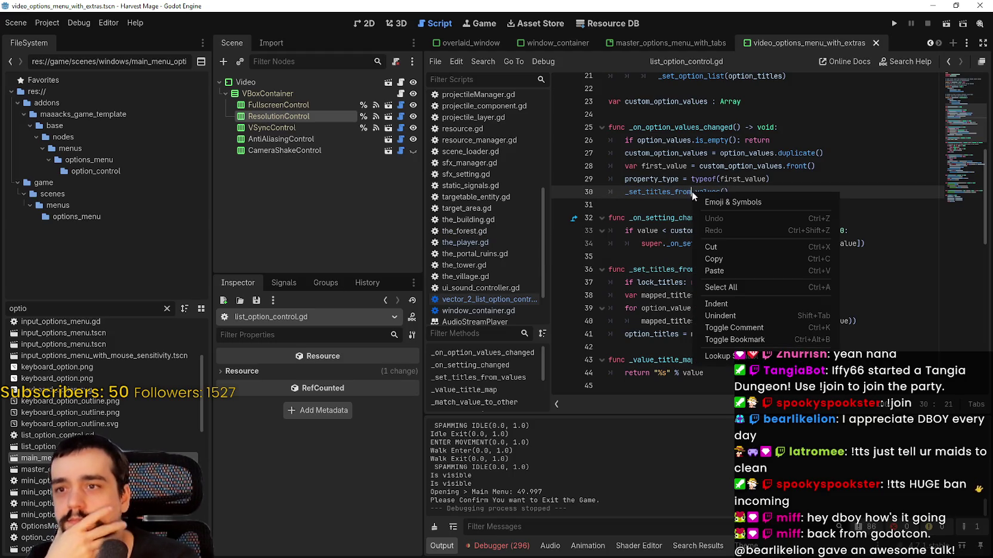
left_click(727, 360)
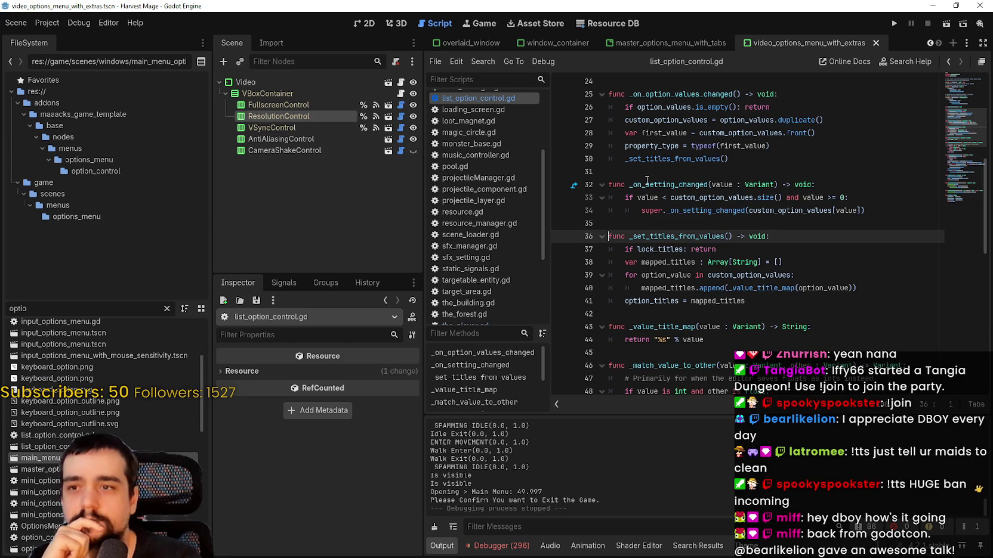
scroll(701, 240, "down", 1)
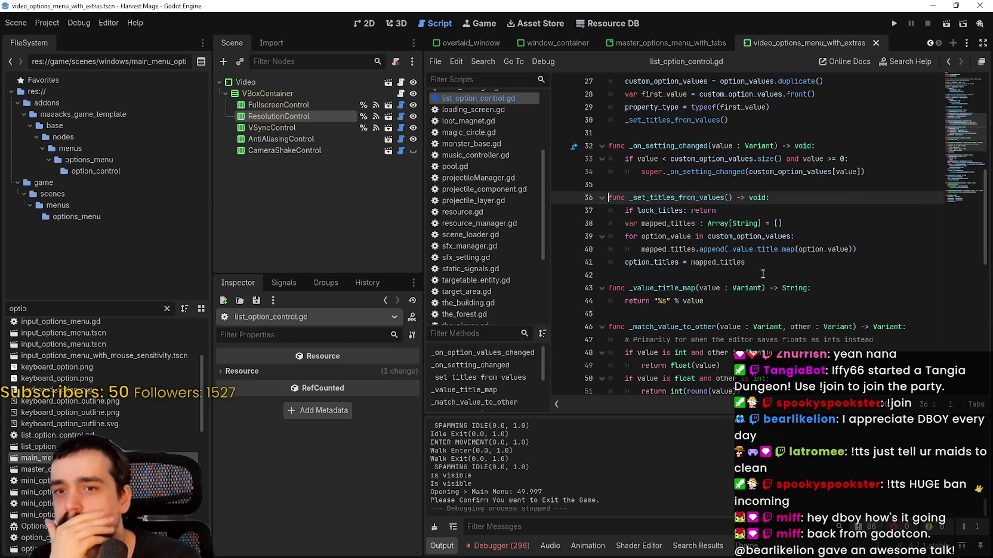
left_click(746, 260)
left_click(752, 275)
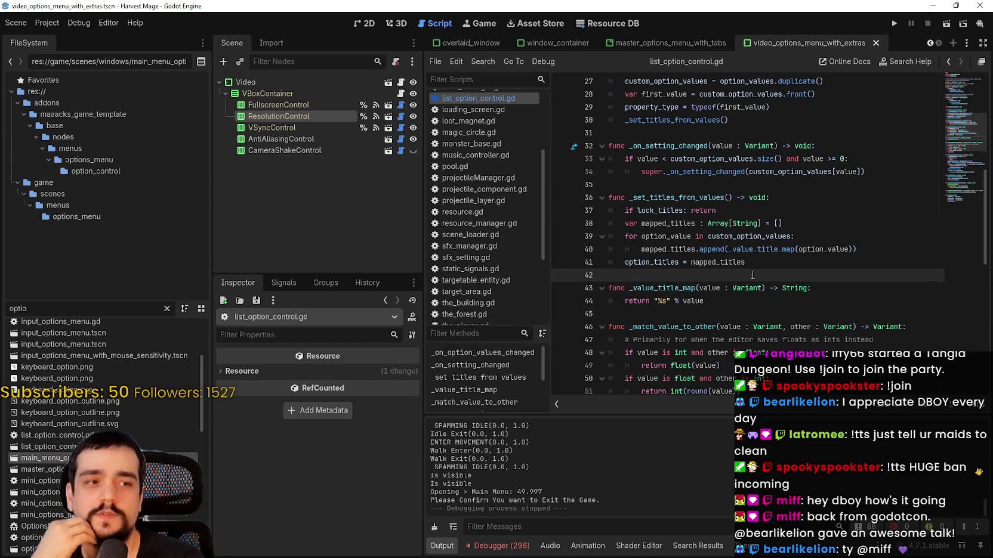
scroll(753, 269, "down", 1)
left_click(755, 275)
scroll(761, 278, "down", 1)
Trace _refresh_option_values and set_value, which refreshes values before calling the parent set_value.
left_click(709, 340)
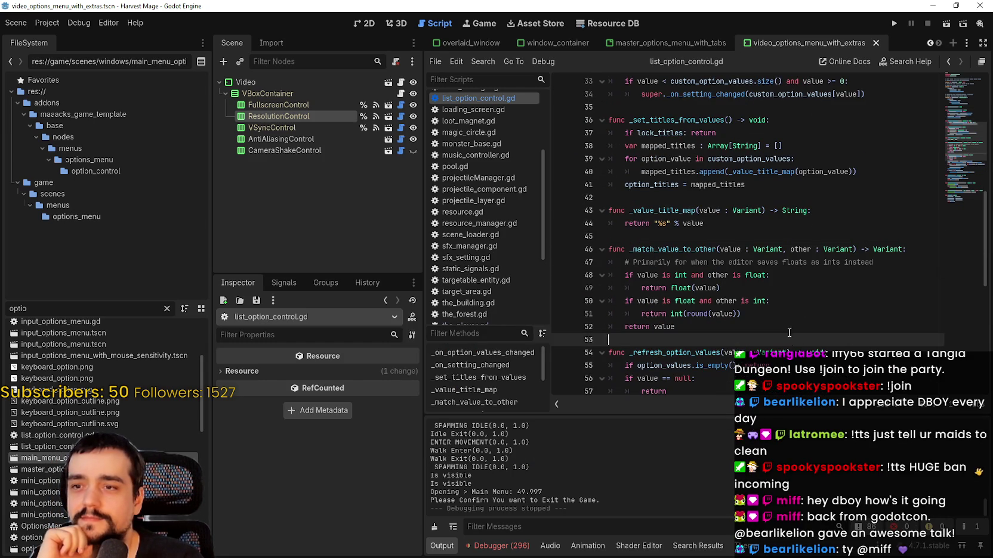
scroll(709, 339, "down", 2)
left_click(703, 314)
scroll(702, 309, "down", 2)
left_click(674, 352)
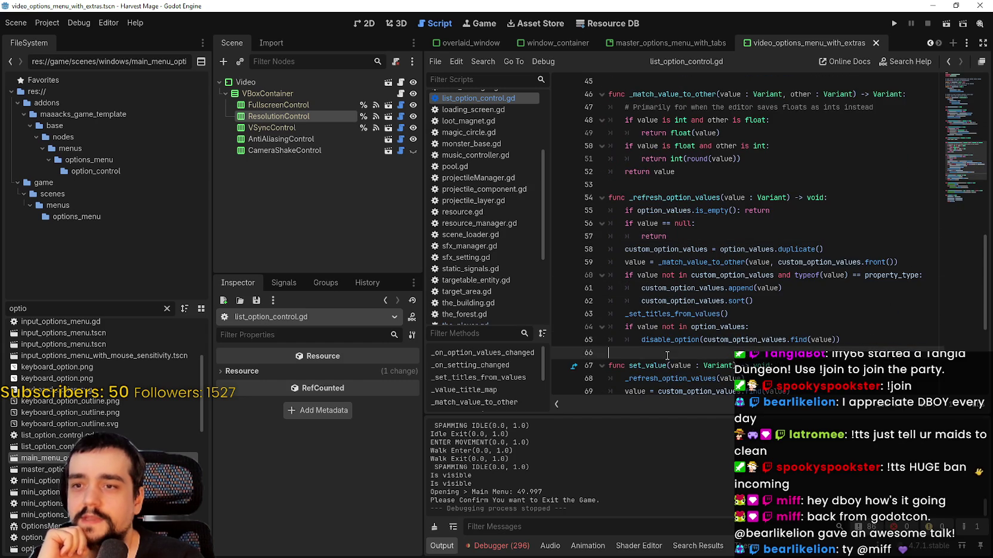
scroll(672, 346, "down", 1)
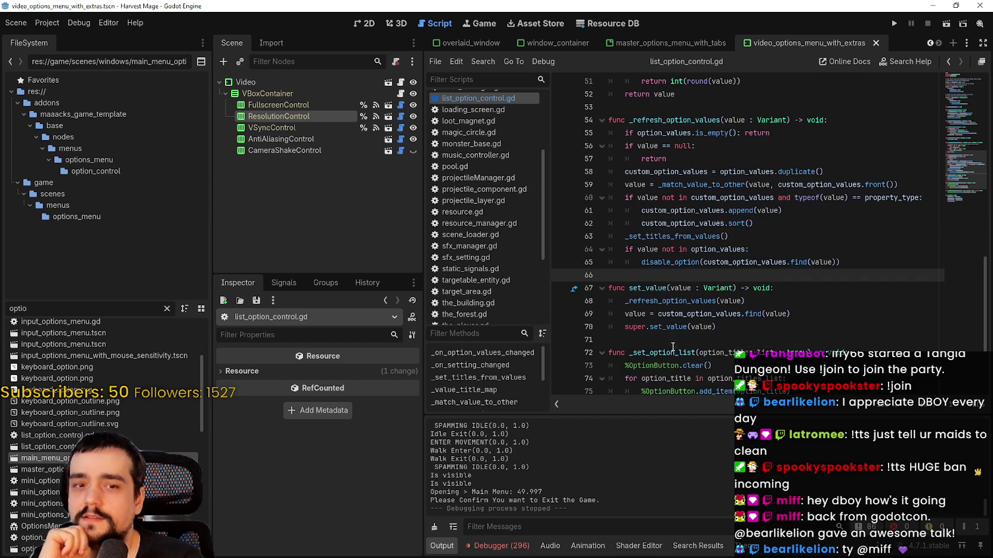
left_click(638, 249)
left_click(644, 263)
left_click(646, 275)
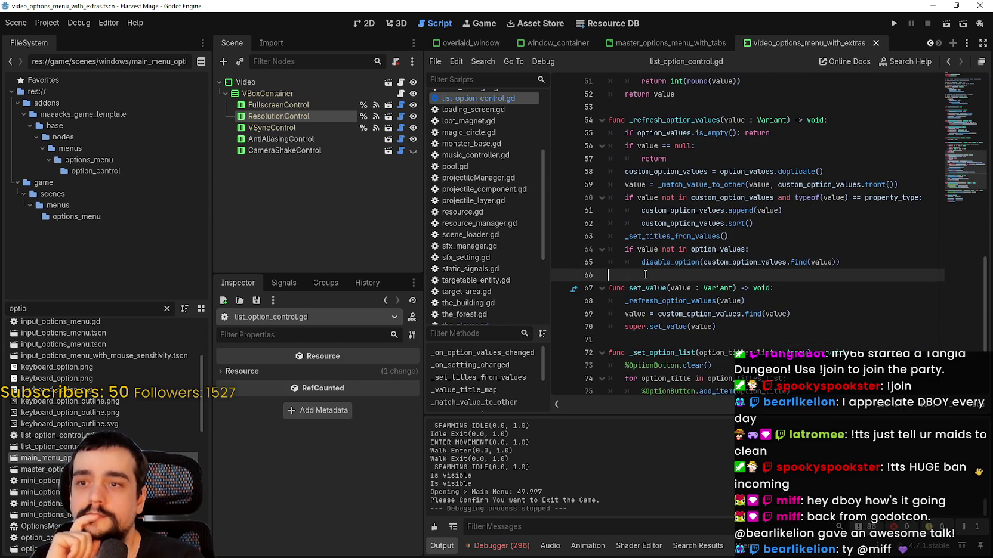
scroll(644, 272, "down", 1)
double_click(668, 288)
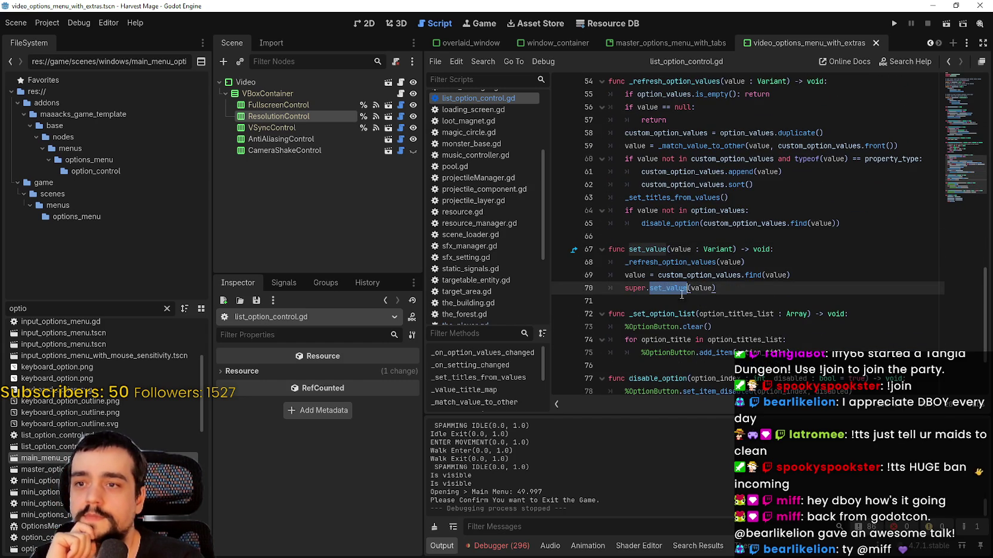
scroll(680, 280, "down", 1)
double_click(676, 224)
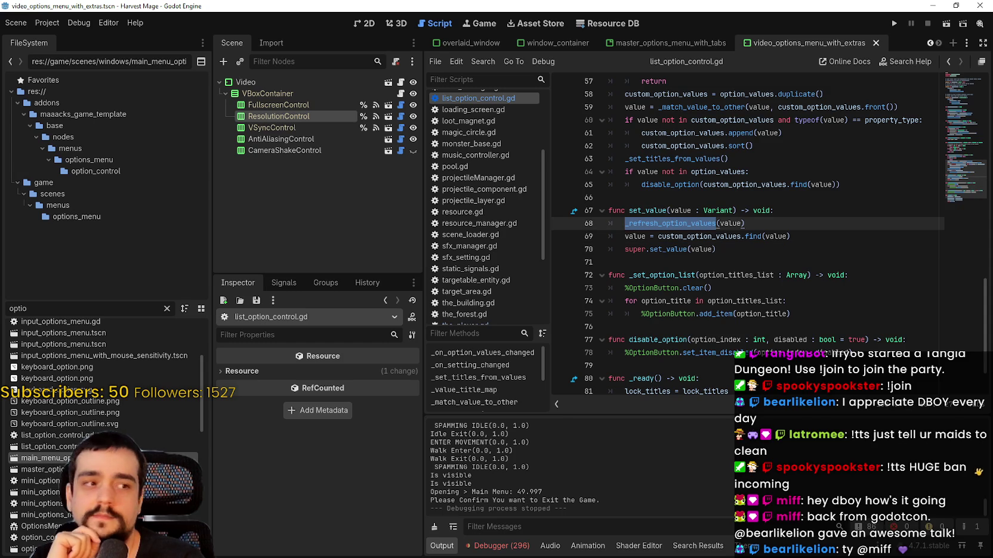
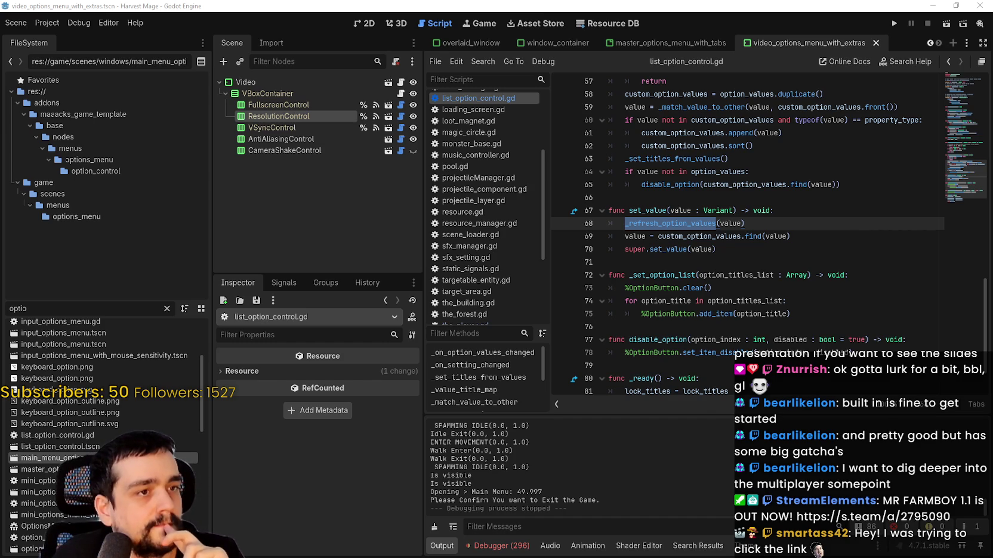
Review the set_value and _set_option_list functions across lines 66–76 of the script.
left_click(787, 249)
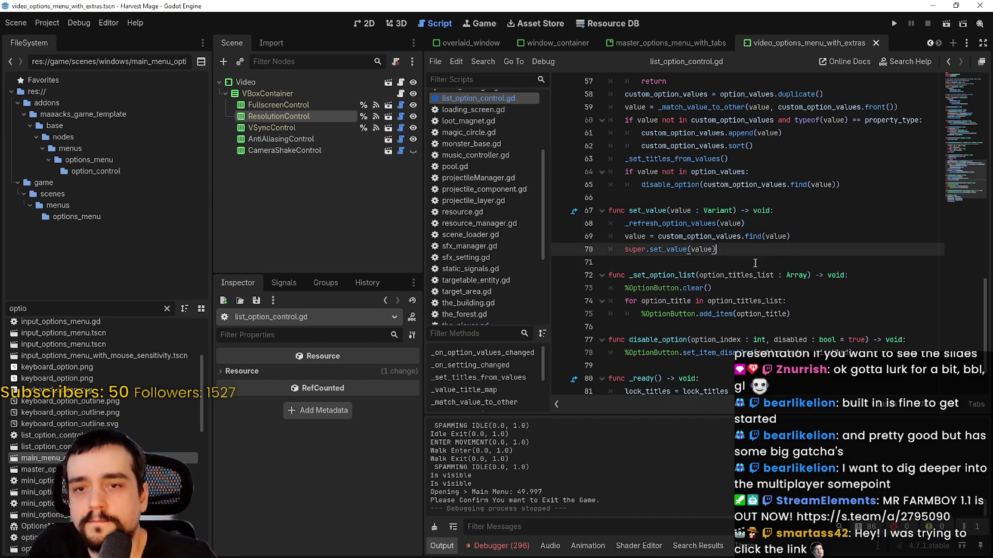
left_click(756, 263)
scroll(733, 257, "up", 2)
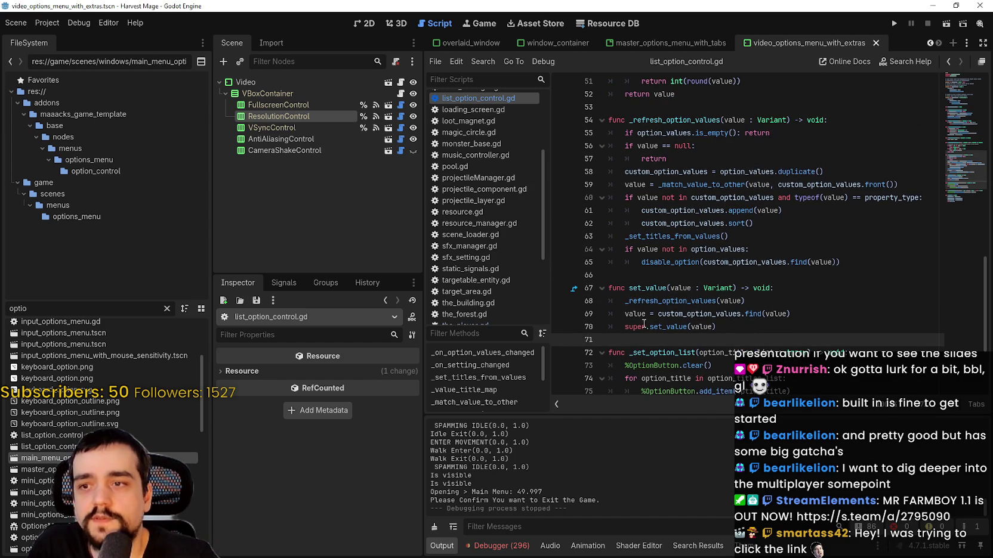
left_click_drag(736, 322, 593, 276)
left_click(722, 327)
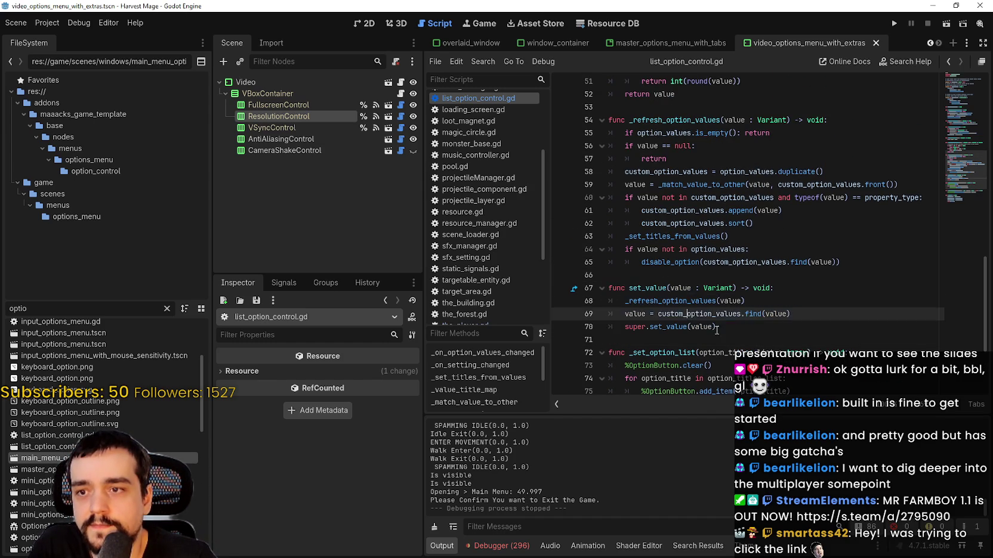
scroll(706, 305, "down", 1)
left_click(706, 304)
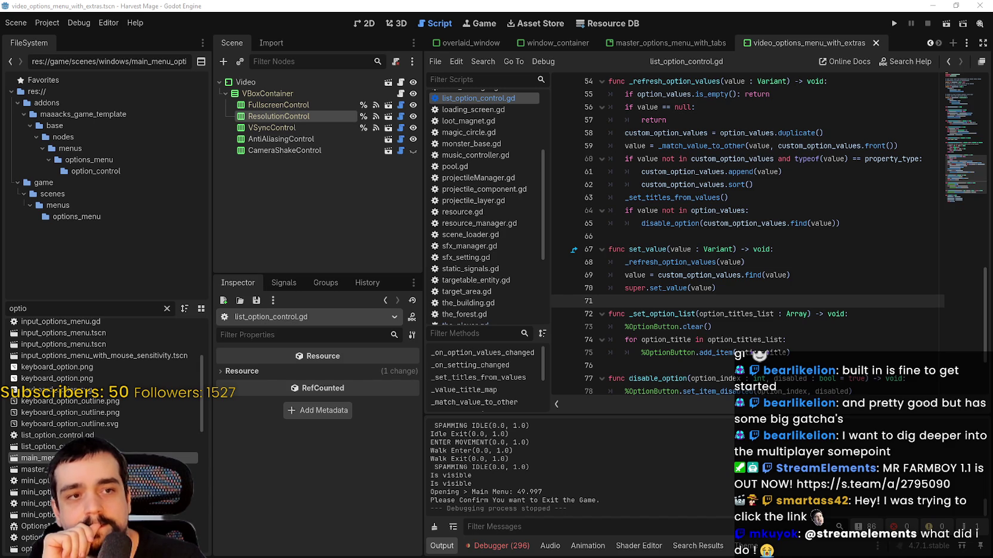
left_click(686, 236)
scroll(686, 238, "down", 2)
left_click(682, 221)
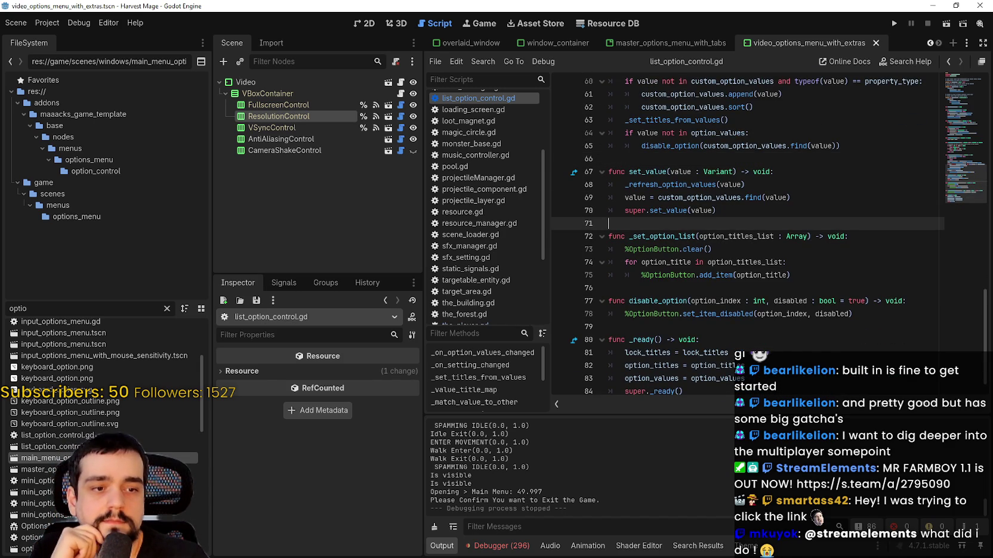
left_click(751, 232)
scroll(751, 232, "down", 1)
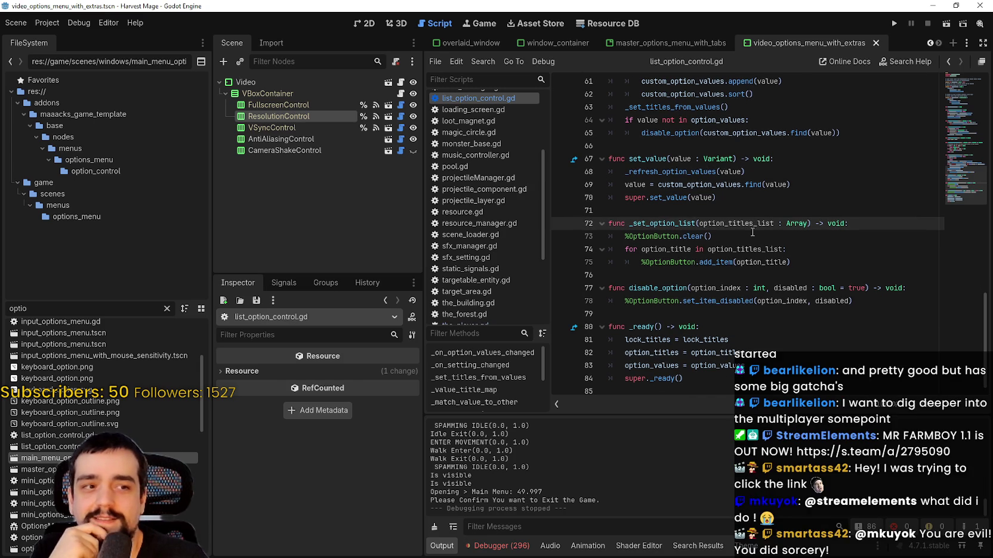
left_click(688, 274)
scroll(702, 240, "up", 1)
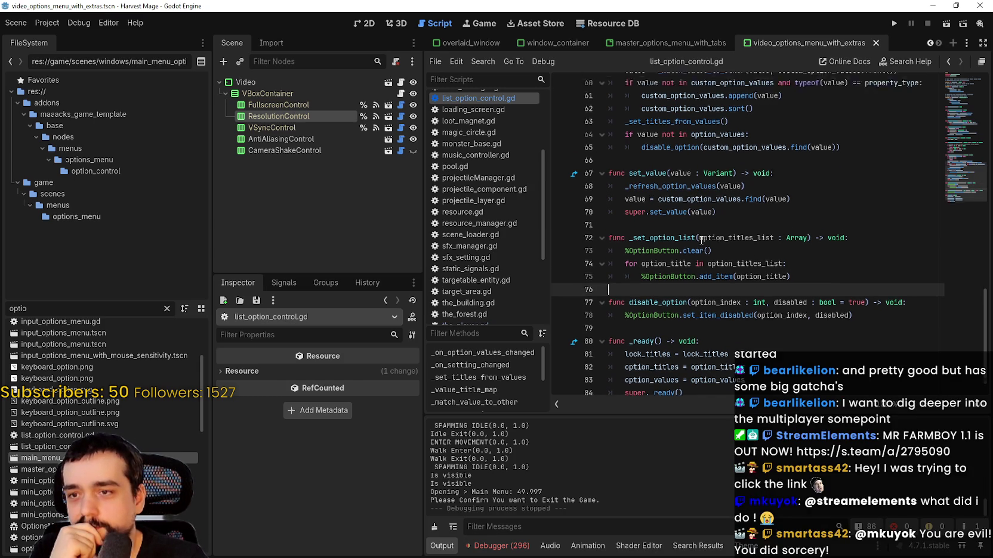
scroll(702, 240, "up", 2)
left_click(685, 250)
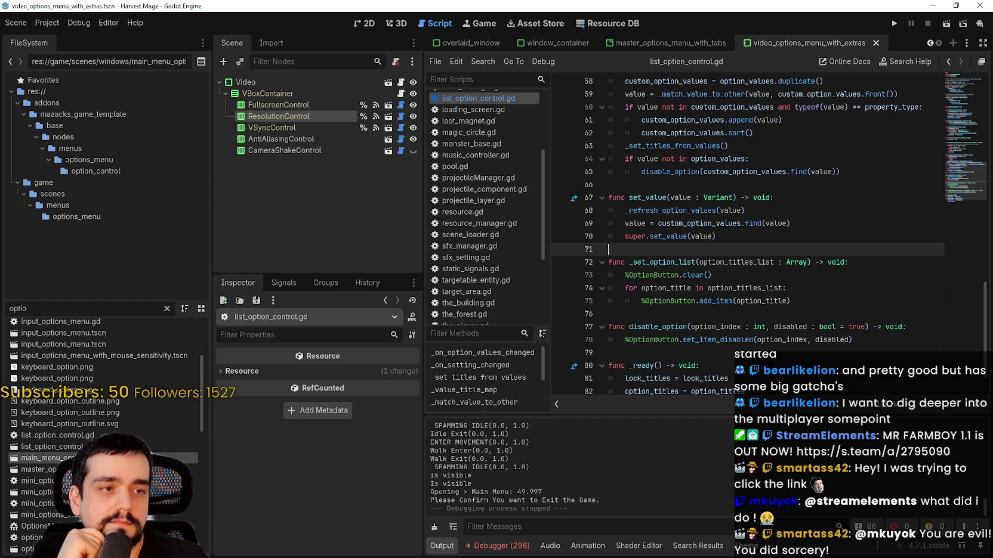
left_click(727, 245)
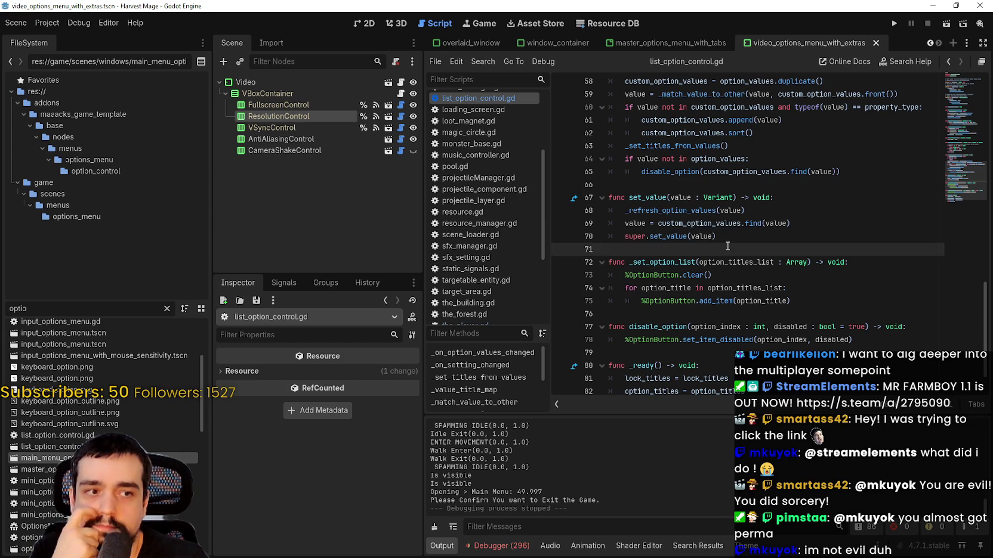
mouse_move(728, 248)
left_mouse_down()
mouse_move(686, 203)
mouse_move(632, 176)
mouse_move(701, 230)
left_mouse_up()
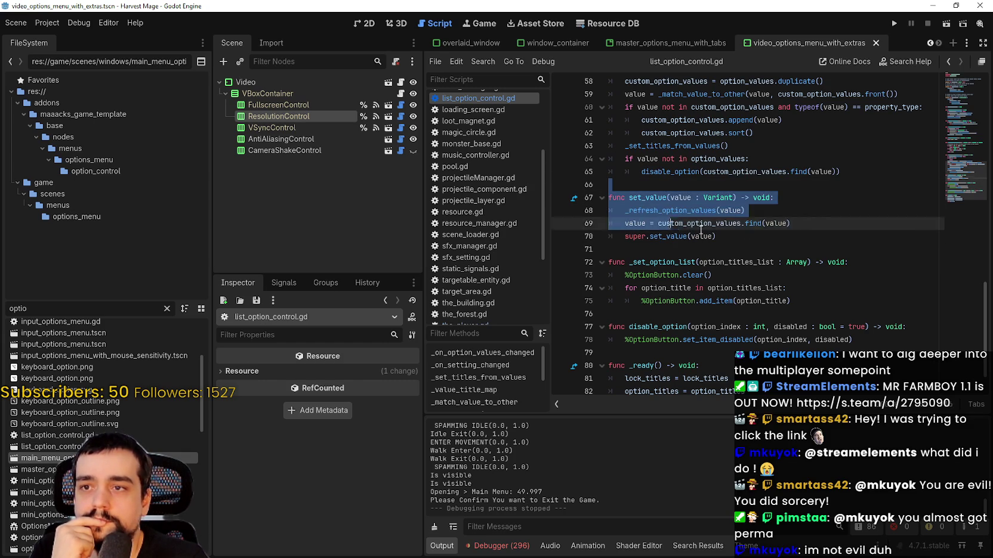
left_click(795, 235)
scroll(796, 235, "down", 1)
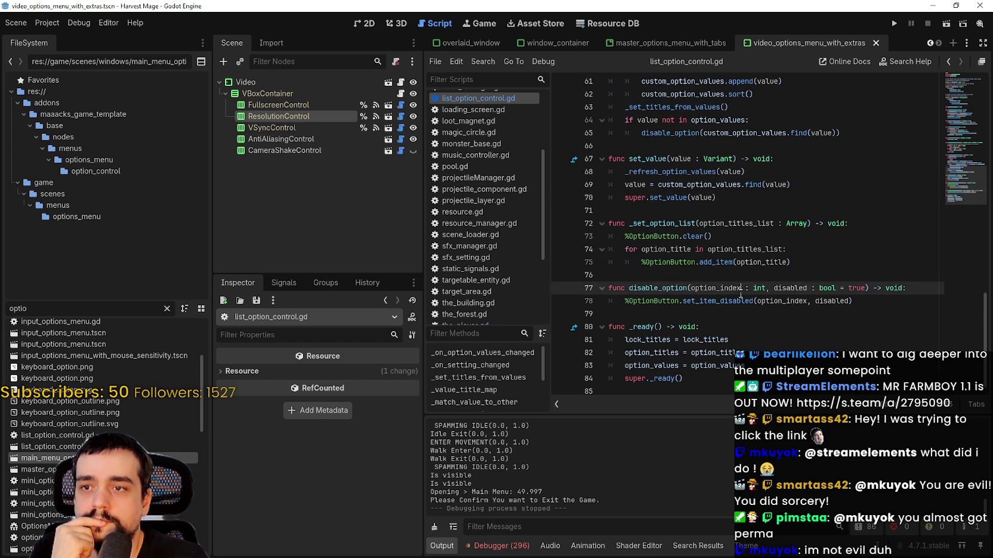
left_click(808, 261)
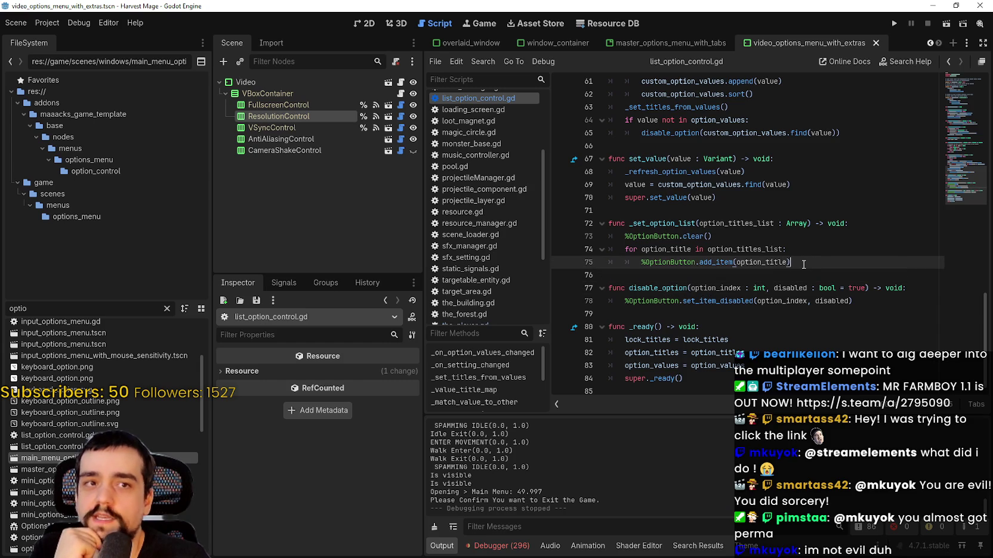
left_click_drag(795, 266, 679, 184)
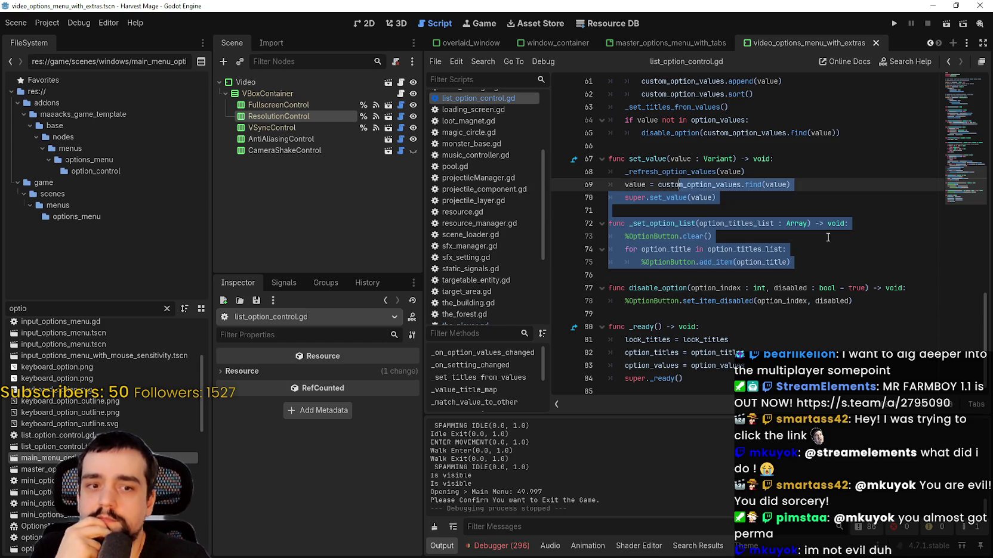
left_click_drag(806, 262, 584, 212)
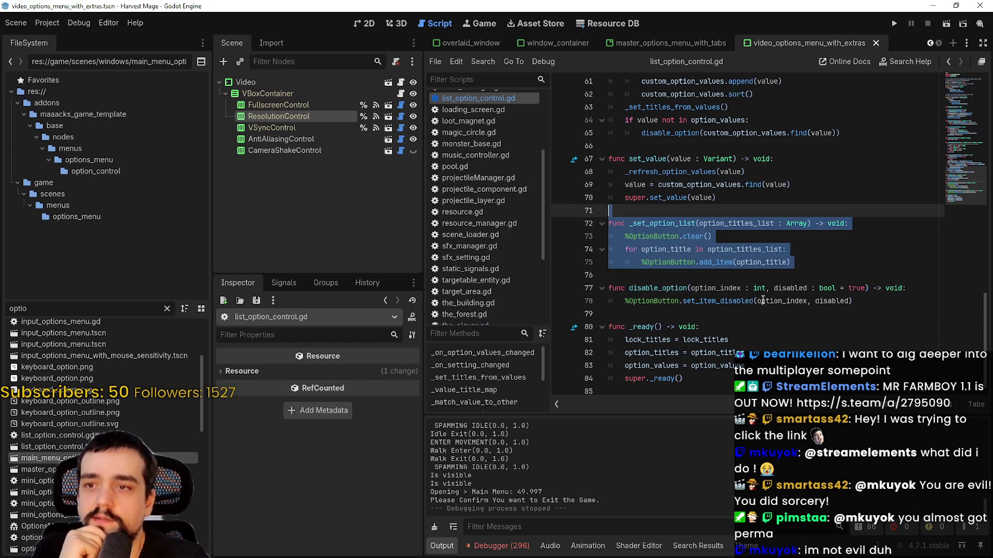
mouse_move(904, 304)
left_mouse_down()
mouse_move(776, 262)
mouse_move(651, 200)
left_mouse_up()
left_click(732, 255)
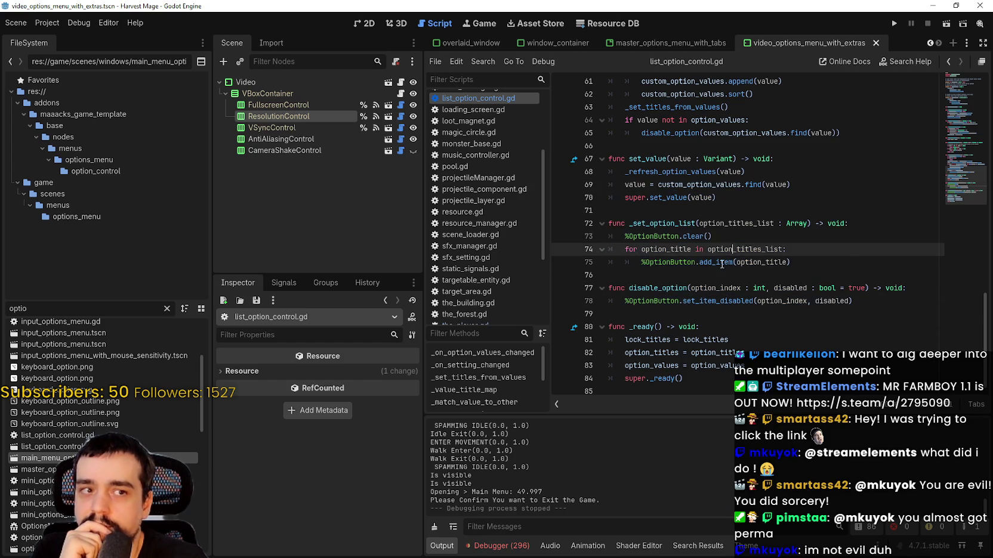
left_click(706, 275)
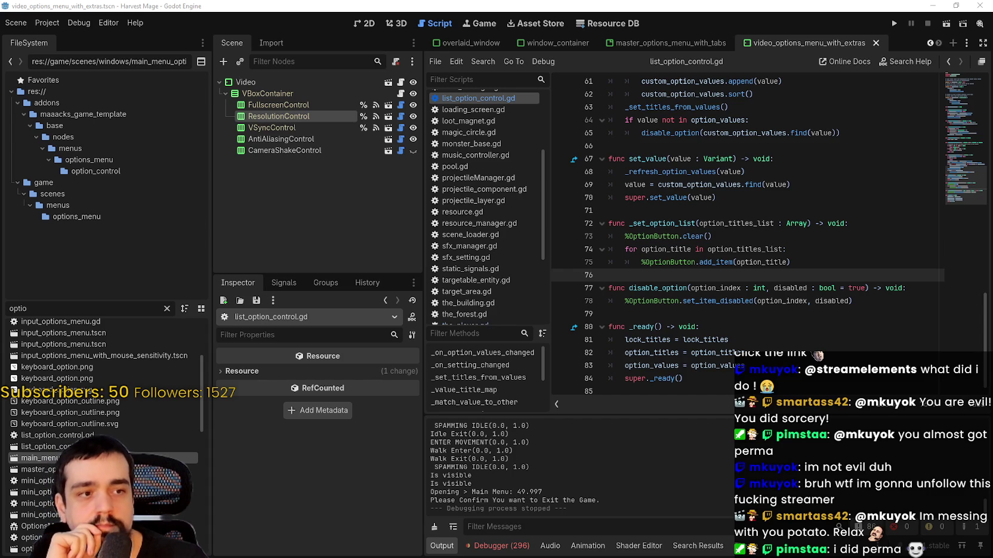
left_click(797, 210)
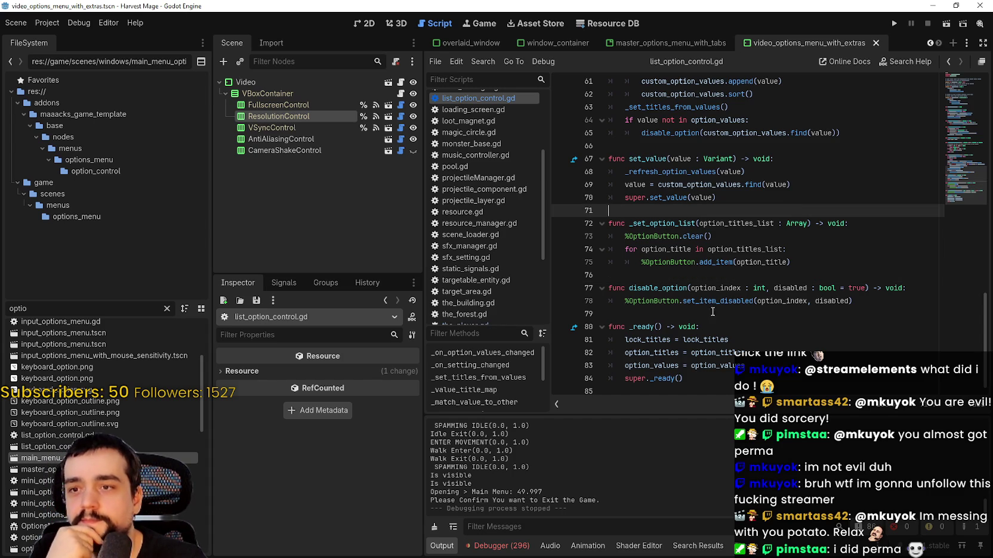
left_click(707, 314)
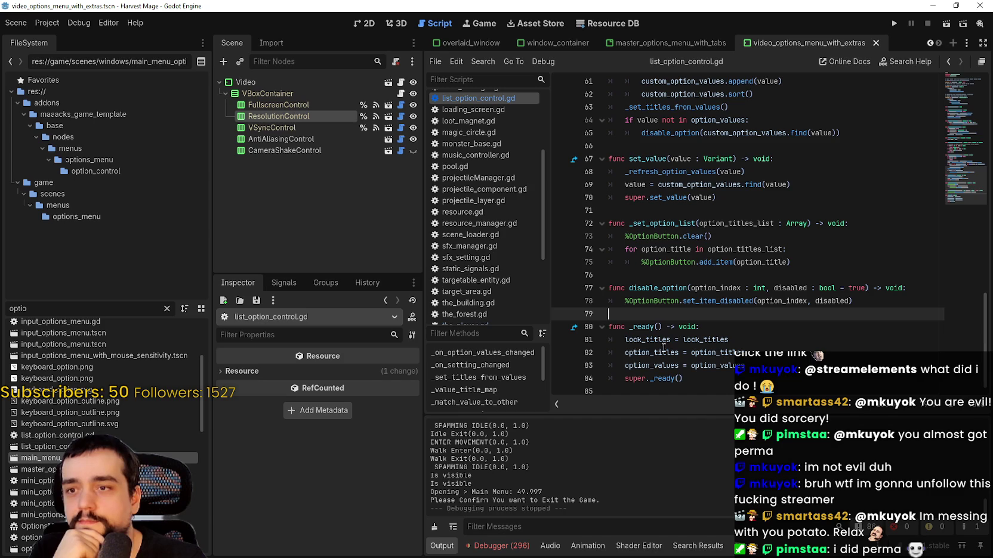
left_click(665, 210)
scroll(665, 211, "up", 1)
scroll(665, 211, "down", 1)
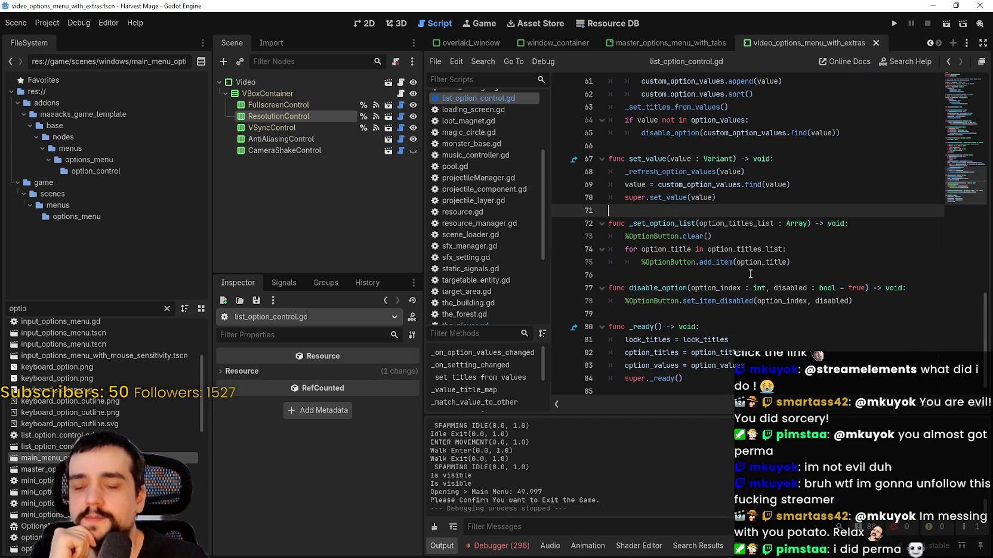
scroll(750, 276, "up", 2)
left_click(673, 224)
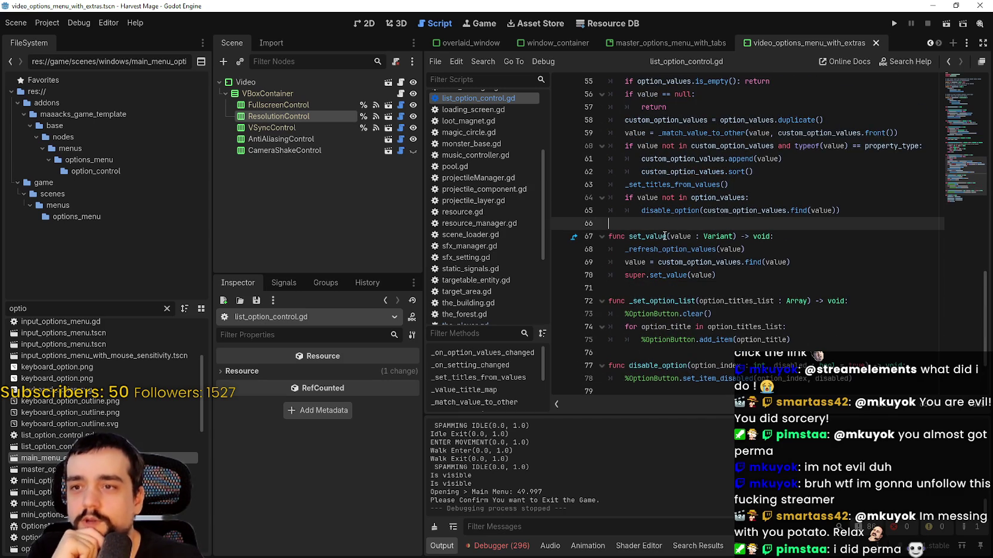
scroll(692, 283, "up", 2)
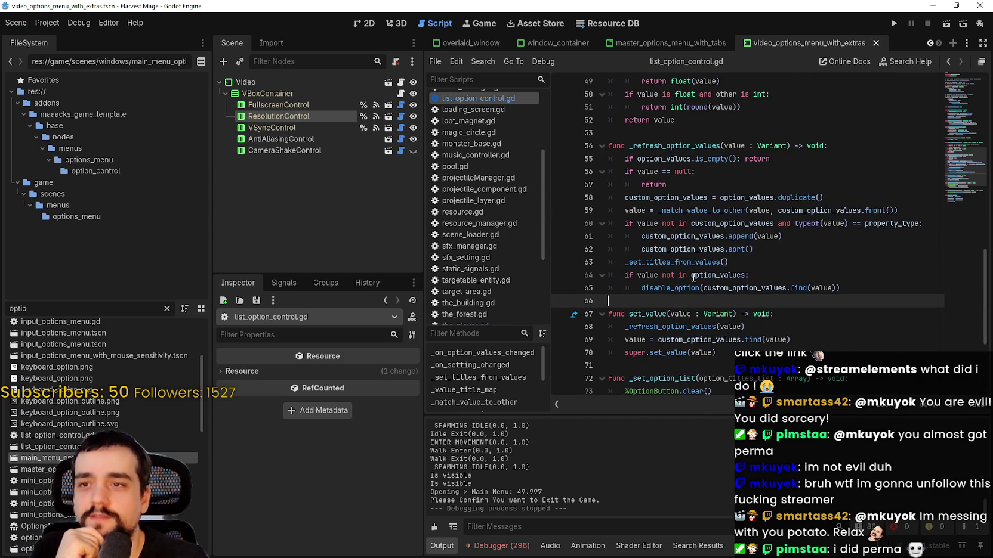
scroll(696, 253, "down", 4)
left_click(640, 216)
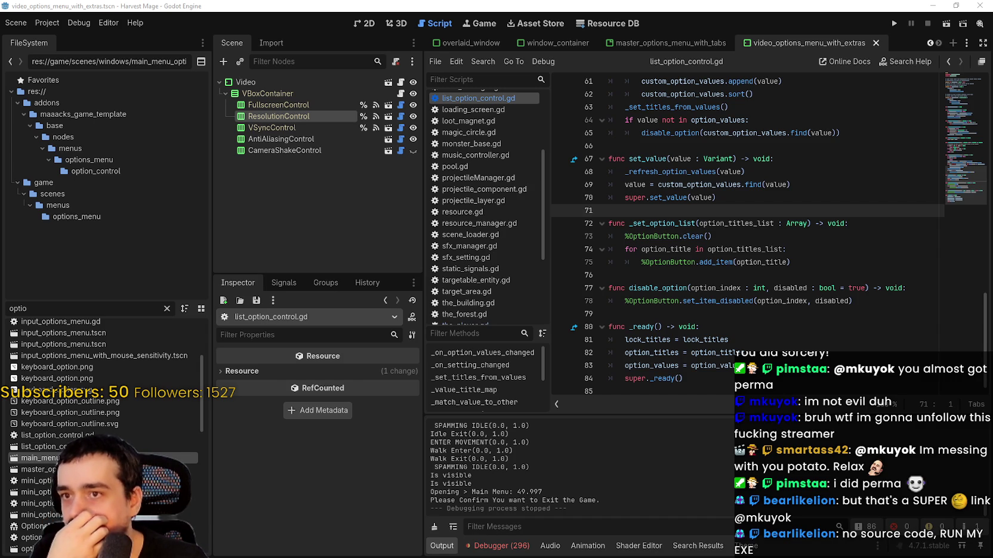
Re-examine set_value lines 67–70 and the blank lines 66, 71, 76 and 79.
left_click(770, 196)
left_click(759, 210)
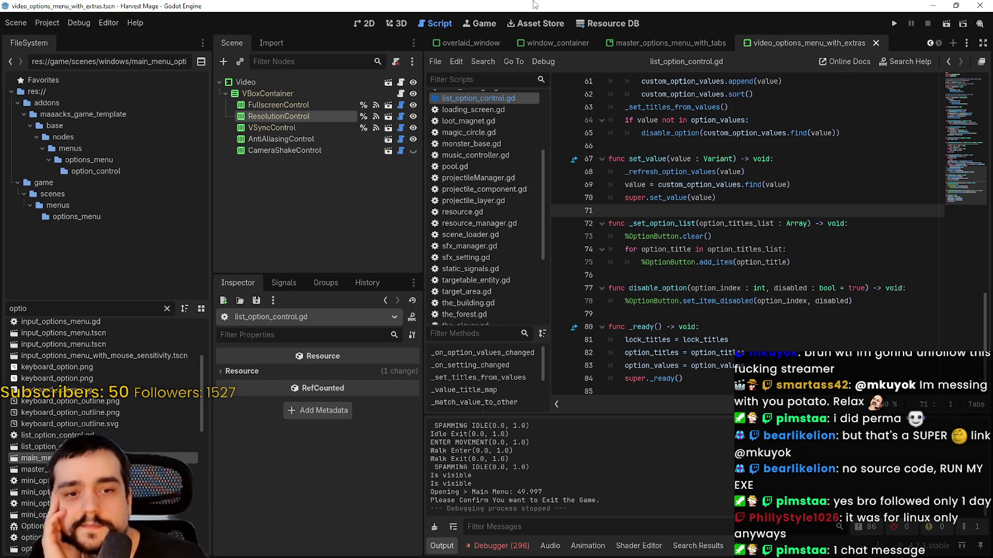
left_click(788, 202)
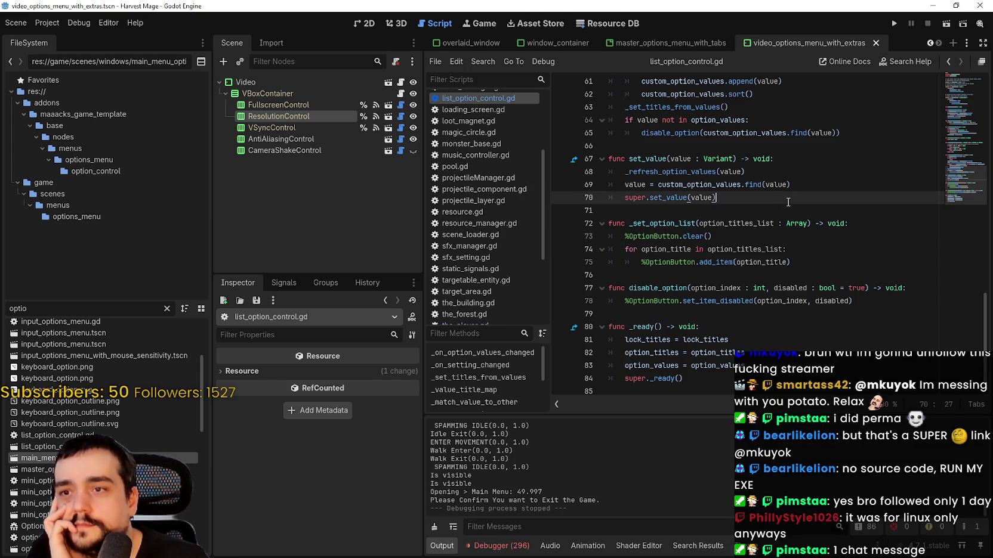
left_click(768, 206)
scroll(729, 247, "up", 2)
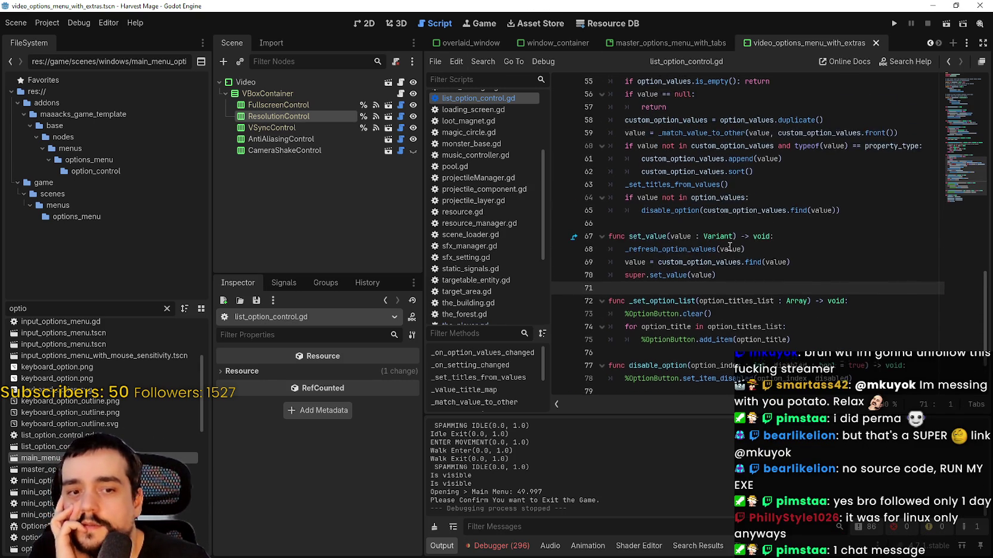
left_click_drag(740, 287, 622, 246)
left_click(753, 278)
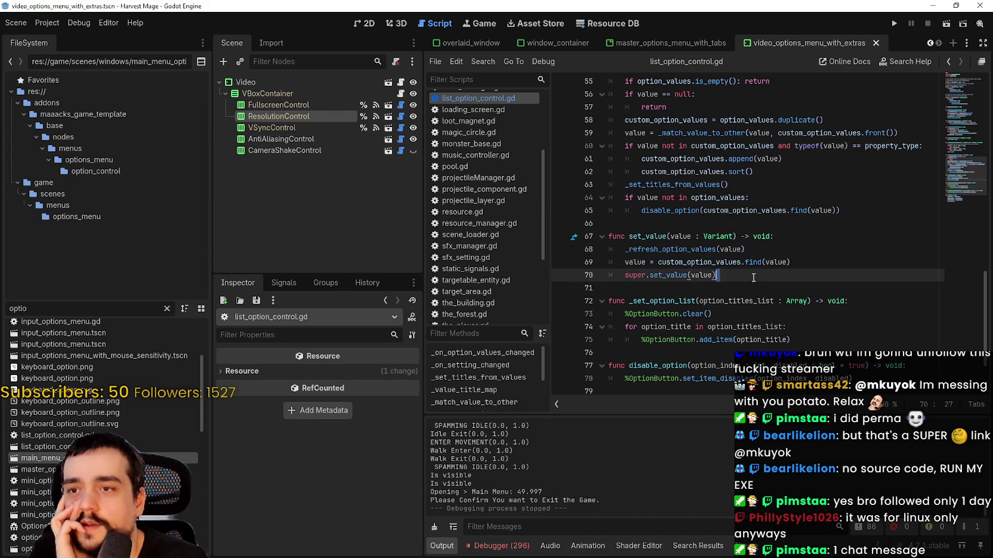
left_click(746, 289)
left_click_drag(728, 269, 623, 246)
left_click(780, 302)
left_click(756, 286)
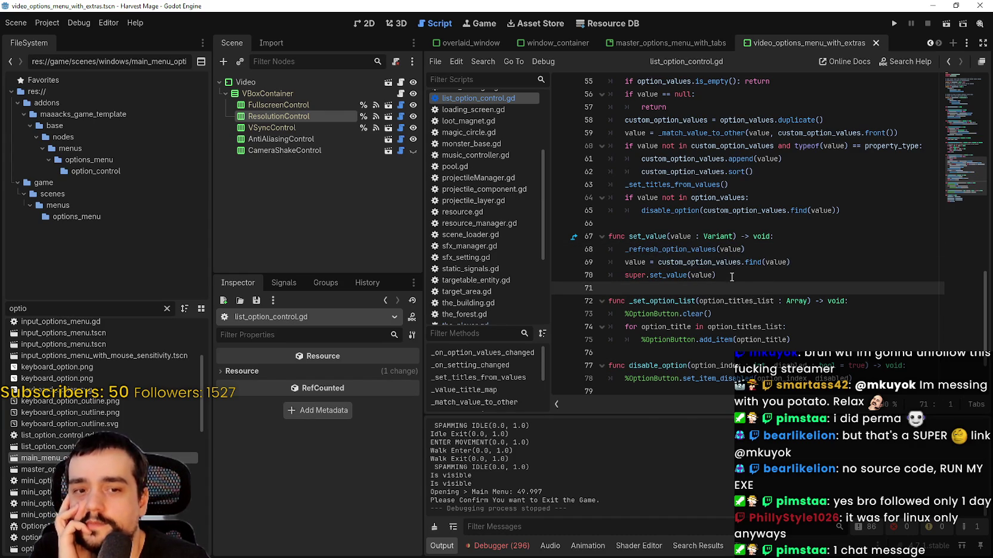
left_click(749, 279)
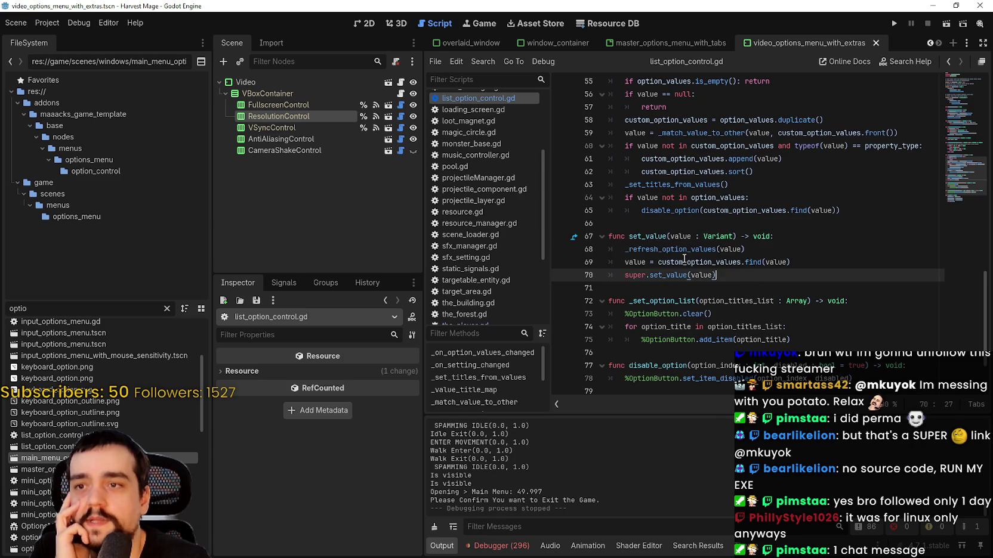
left_click_drag(729, 276, 617, 250)
left_click(776, 302)
left_click(725, 289)
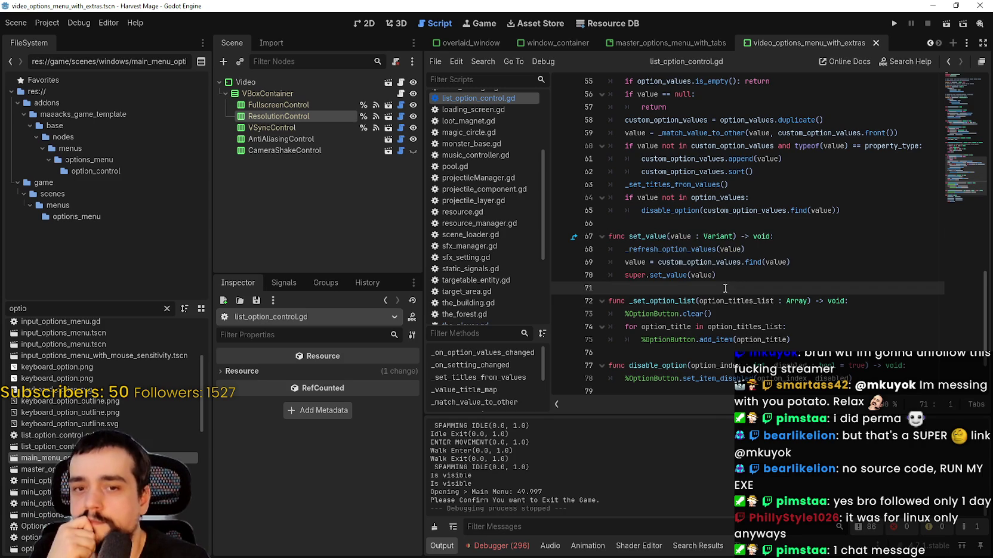
scroll(722, 287, "down", 1)
left_click(715, 320)
scroll(715, 321, "down", 1)
left_click(714, 305)
left_click(699, 317)
scroll(698, 317, "up", 1)
scroll(698, 318, "down", 1)
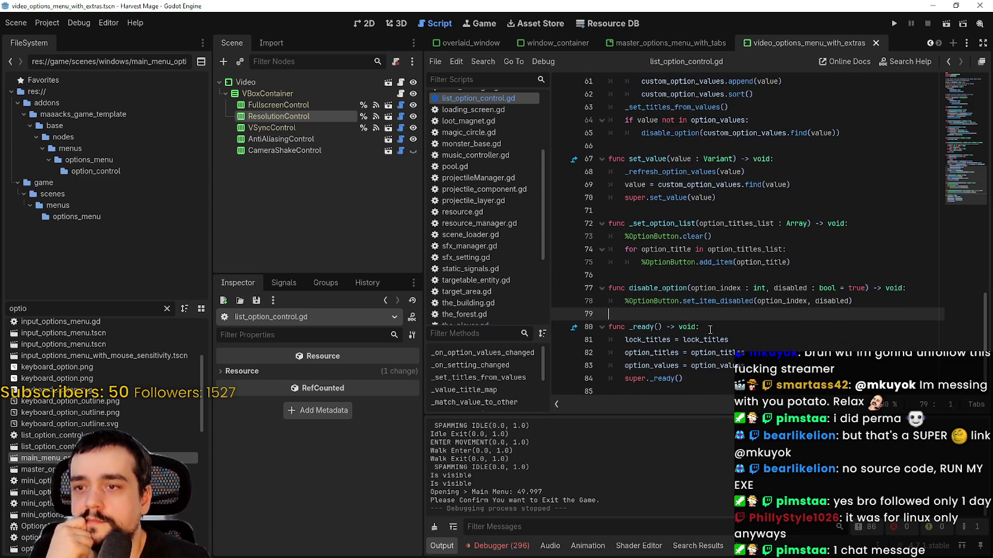
left_click(706, 274)
scroll(718, 308, "up", 1)
scroll(718, 308, "up", 3)
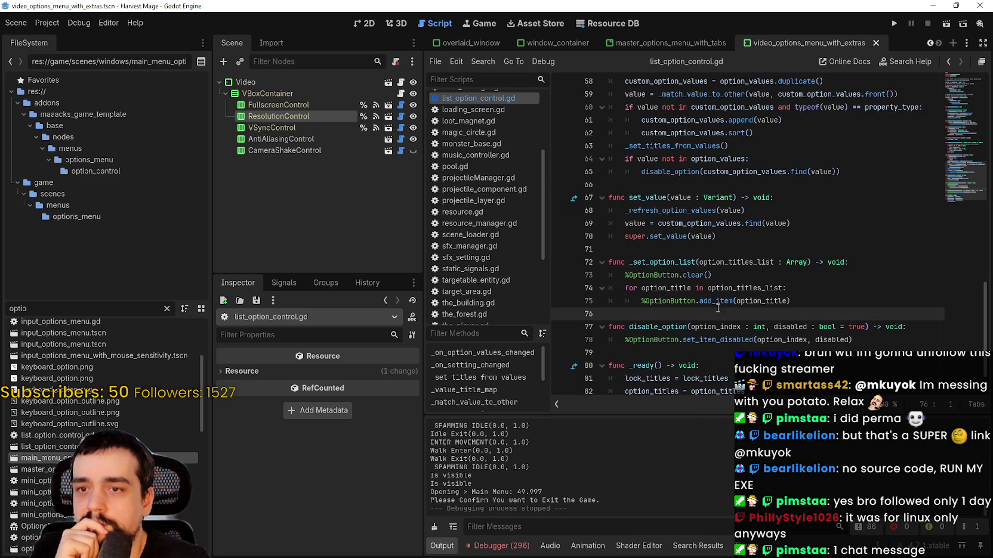
left_click(688, 262)
scroll(688, 262, "up", 5)
left_click(688, 263)
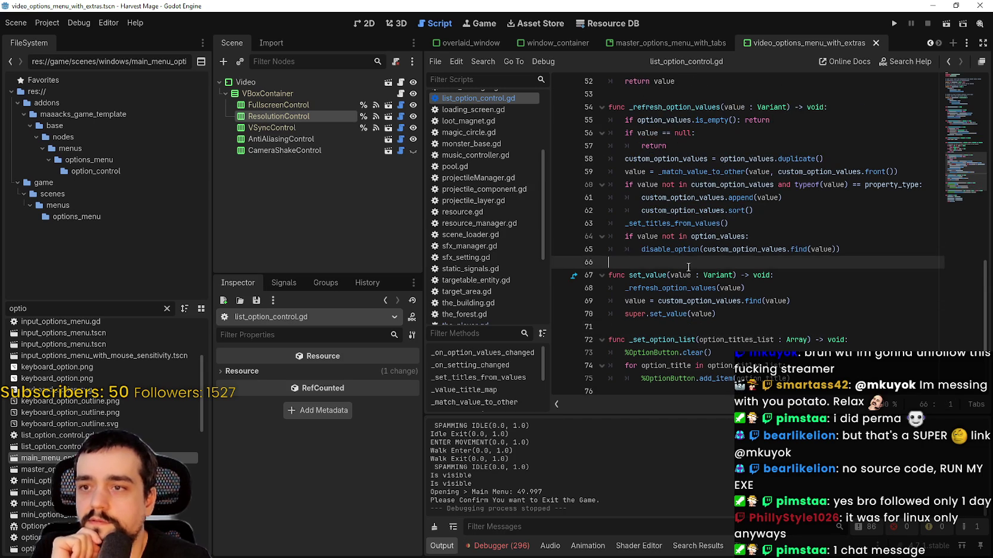
scroll(688, 263, "down", 3)
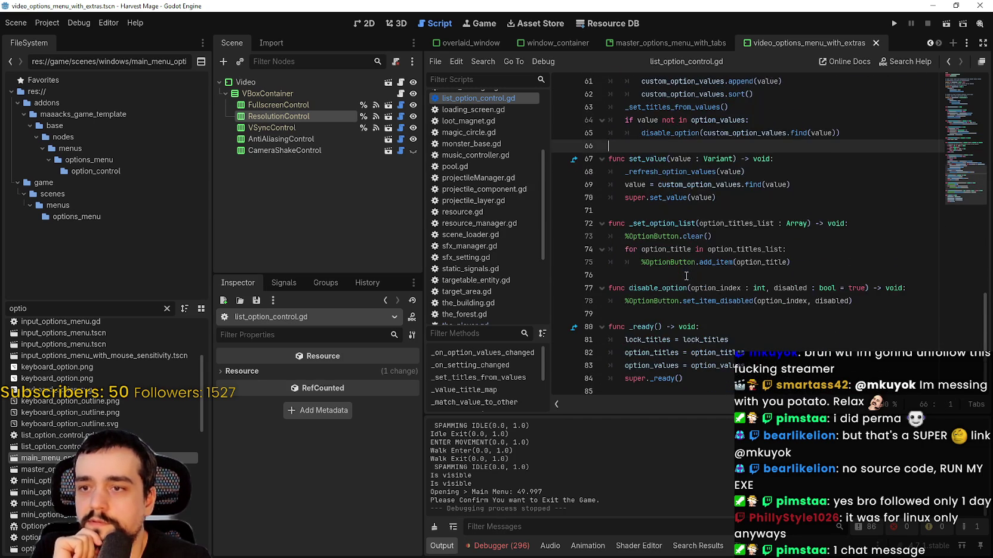
scroll(686, 275, "up", 4)
scroll(690, 255, "down", 4)
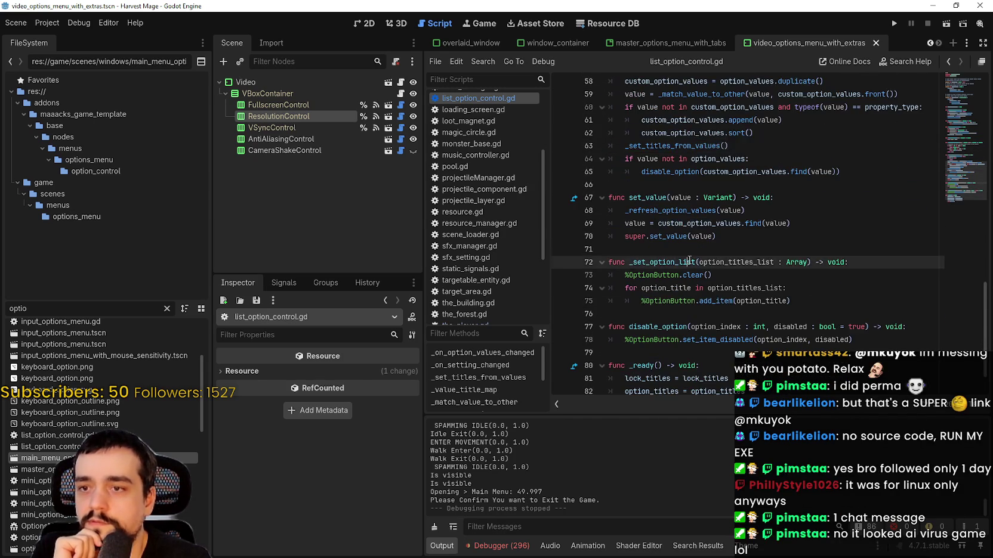
left_click(688, 275)
left_click(692, 198)
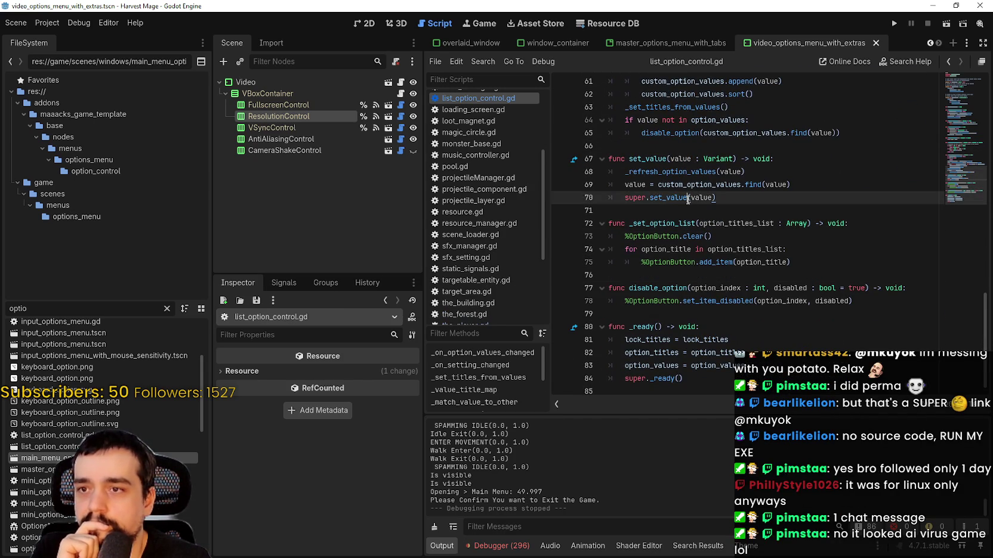
left_click(686, 210)
Check the Window Width/Height Override settings in Project Settings, then close it.
left_click(47, 22)
left_click(58, 40)
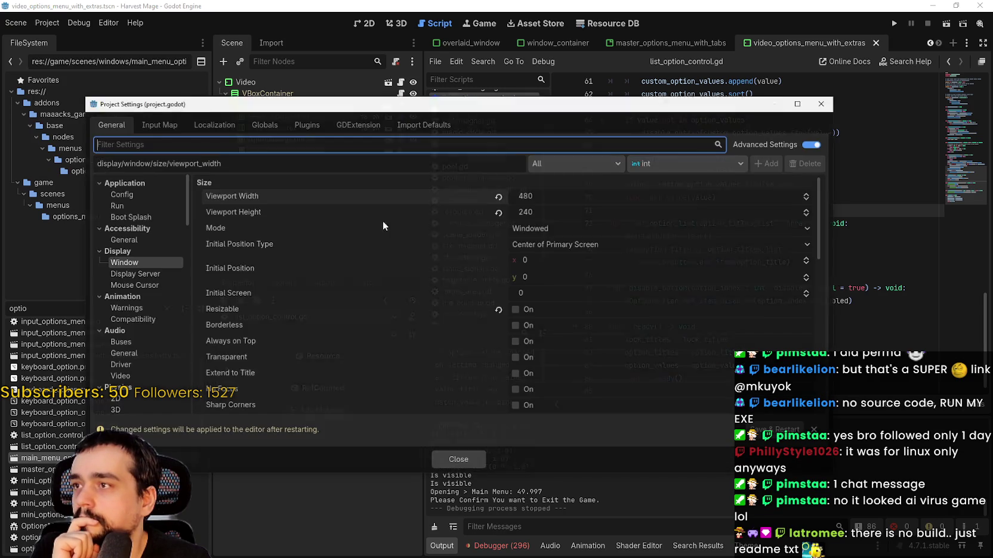
scroll(458, 250, "down", 5)
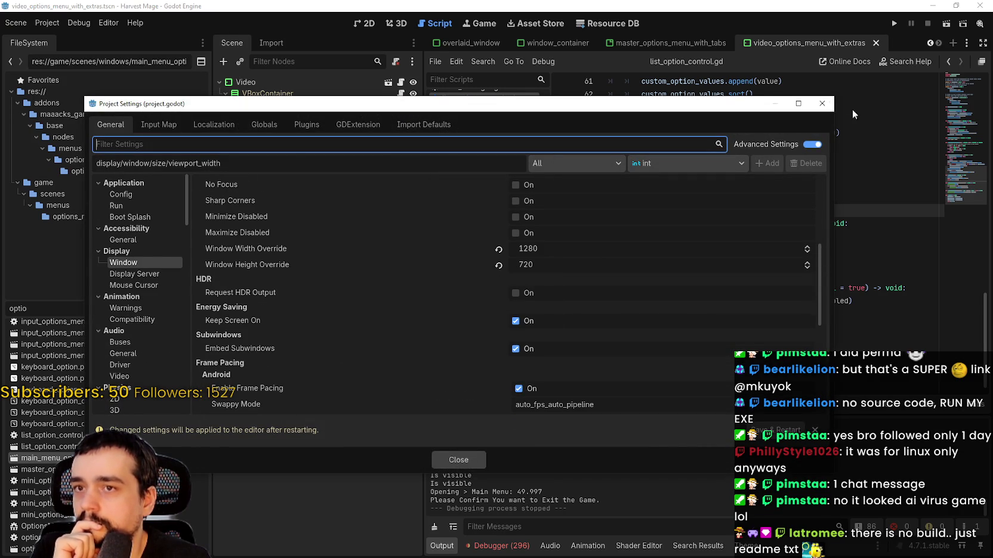
left_click(821, 104)
scroll(751, 291, "up", 2)
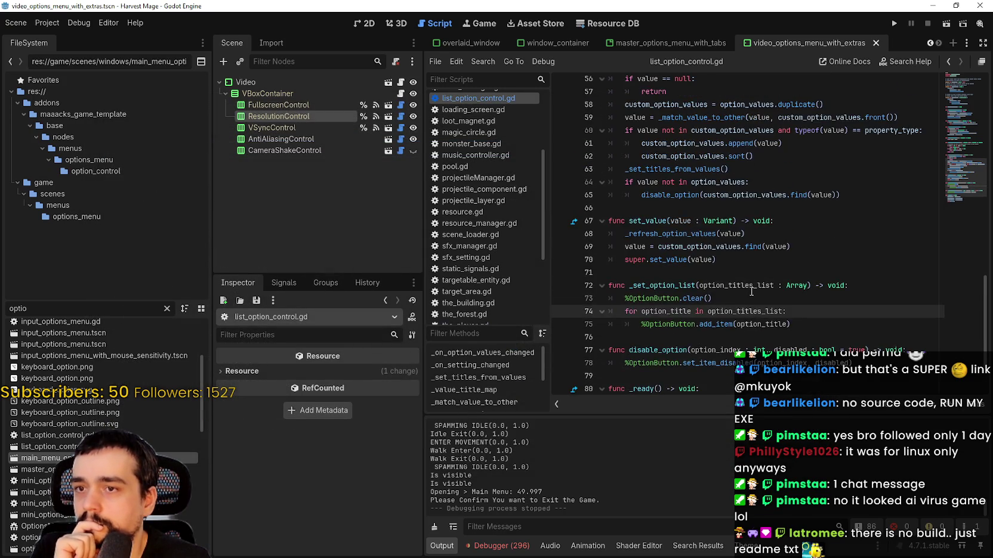
scroll(751, 291, "up", 2)
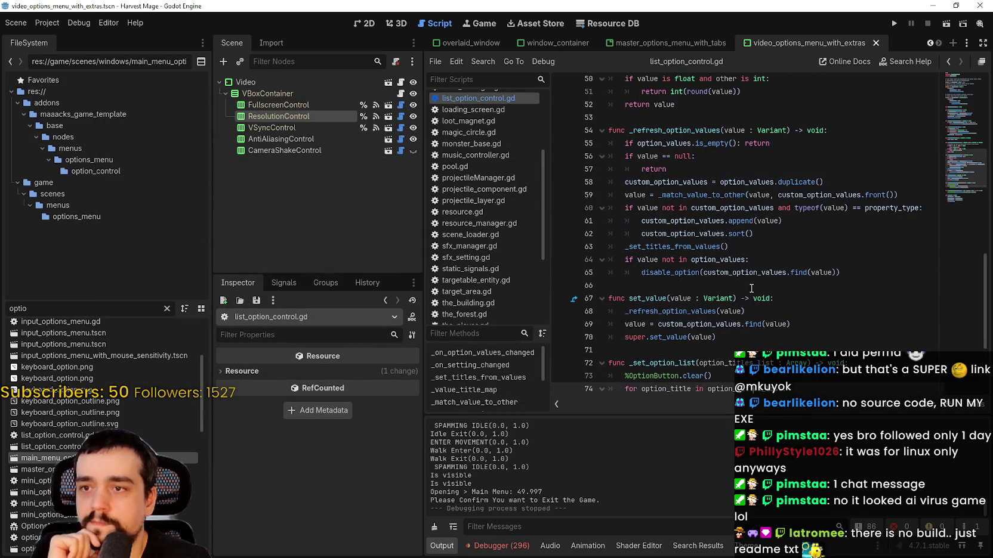
Look up super.set_value to reach its parent definition in option_control.gd.
right_click(671, 340)
left_click(698, 349)
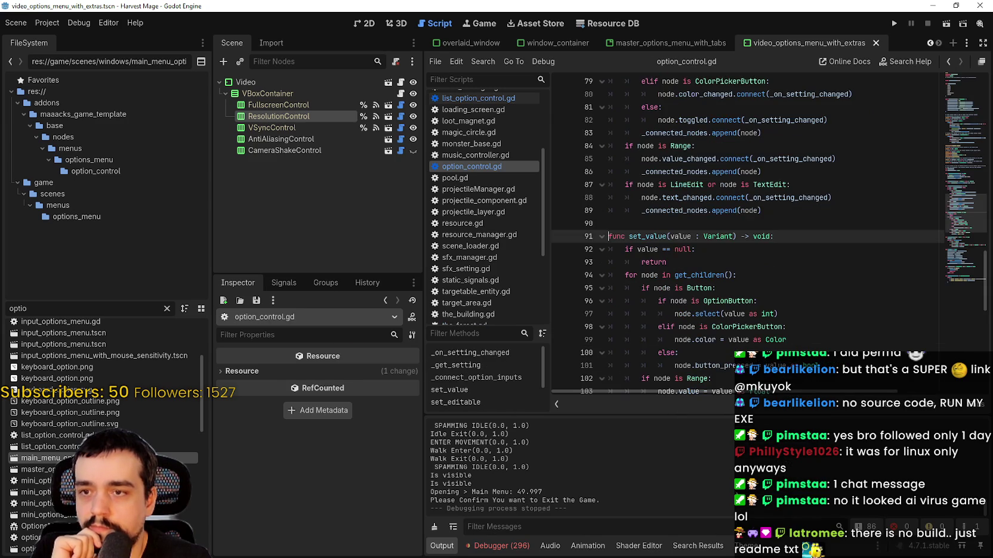
scroll(665, 277, "down", 4)
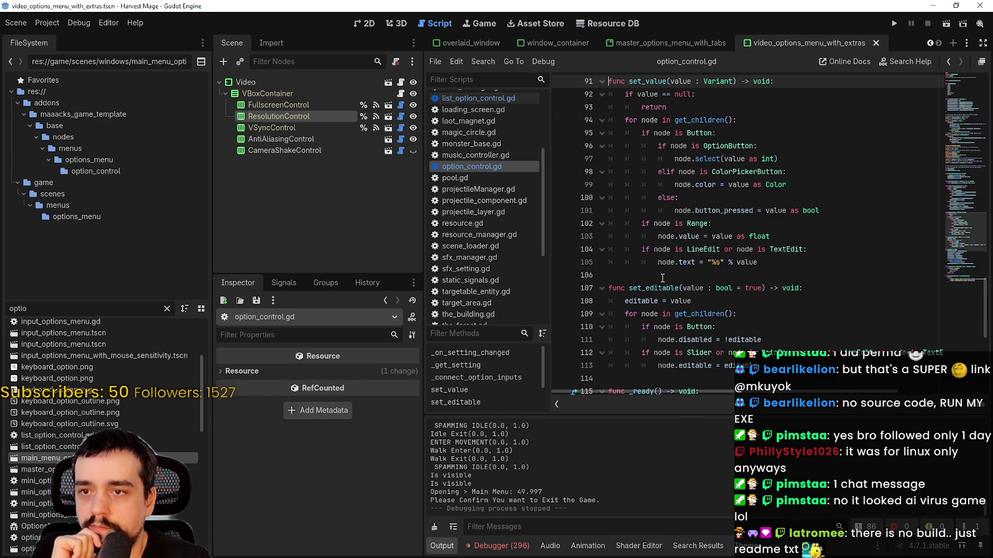
scroll(662, 277, "down", 2)
scroll(661, 280, "down", 6)
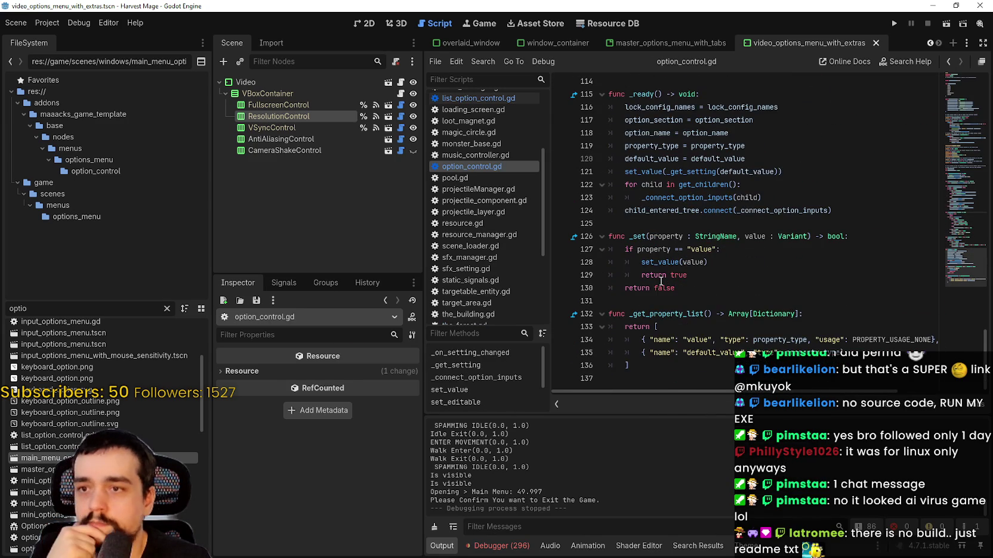
left_click(747, 304)
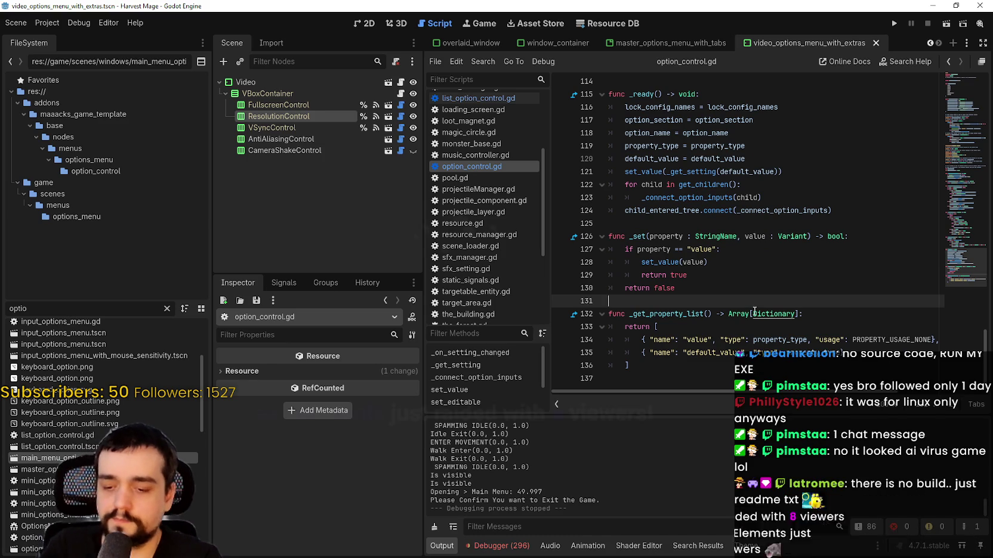
Search all files for 'resolution' and open app_settings.gd at set_resolution's SCREEN_RESOLUTION save.
key("ctrl+shift+f")
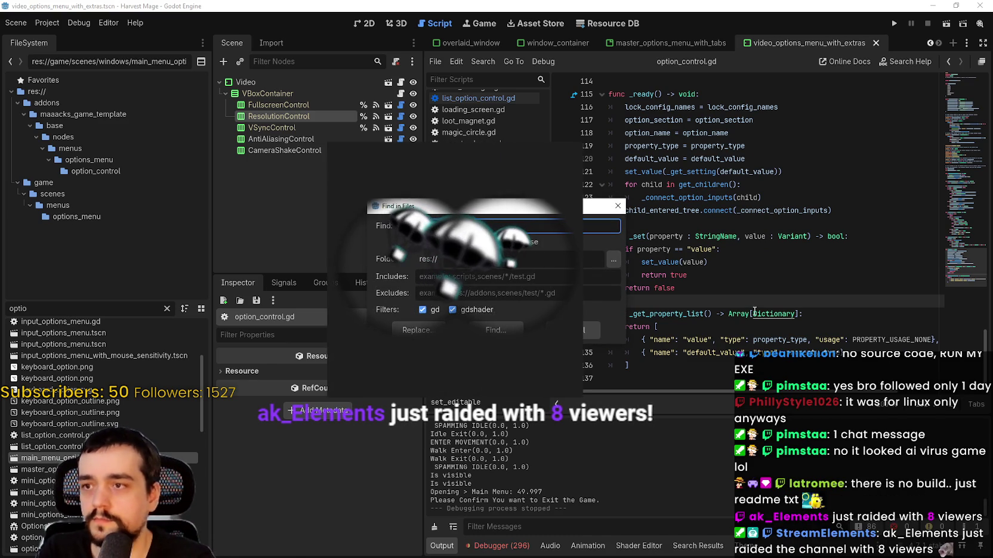
key("Return")
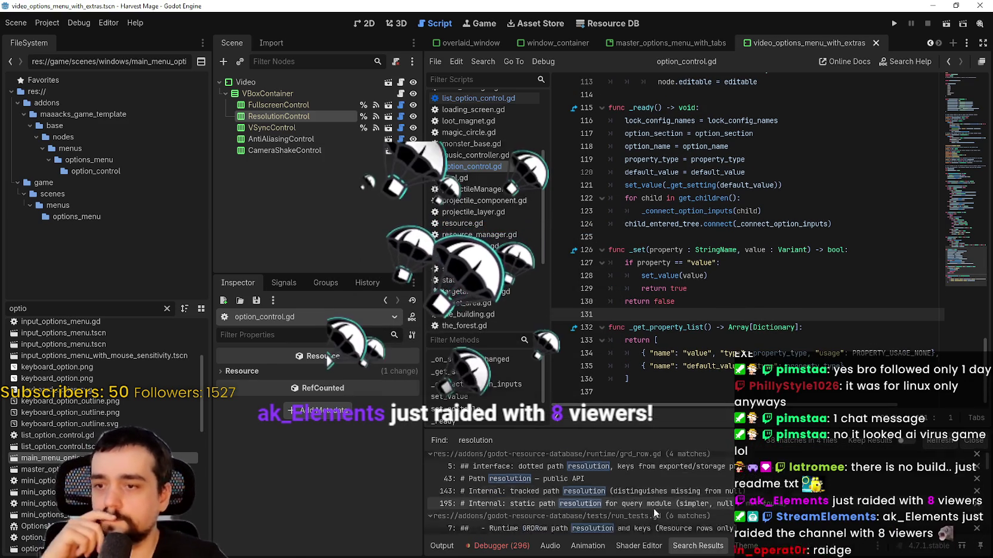
scroll(661, 497, "down", 5)
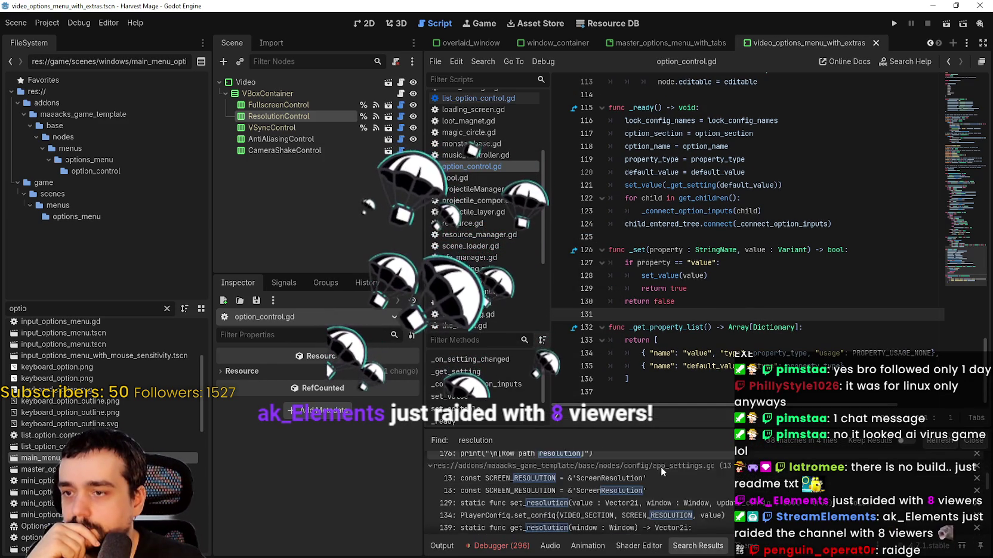
left_click(688, 479)
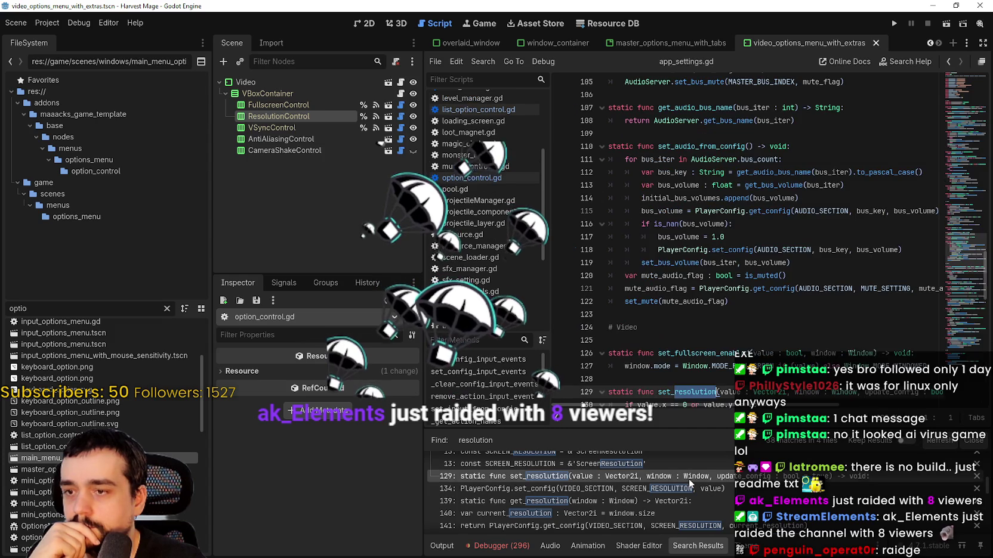
scroll(728, 349, "down", 3)
left_click(698, 326)
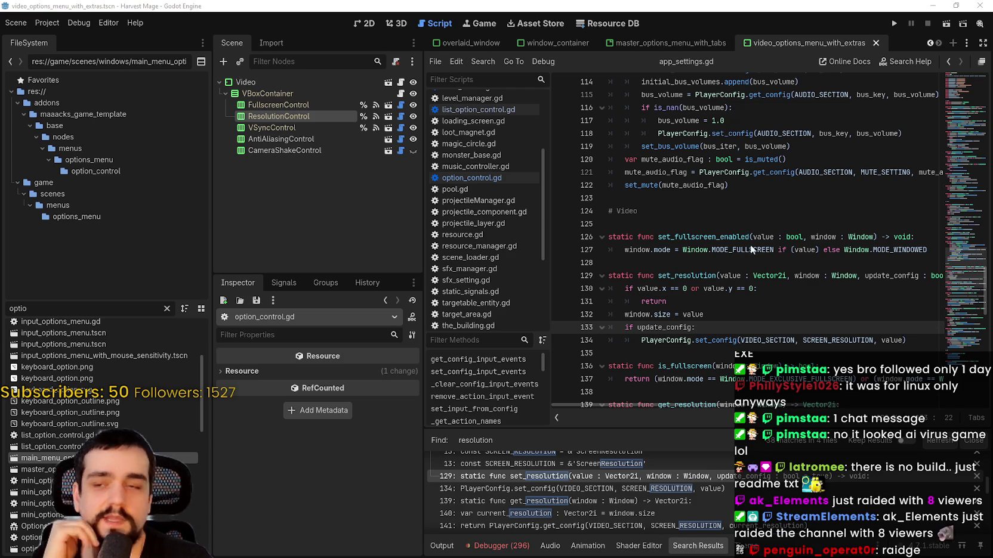
left_click(709, 490)
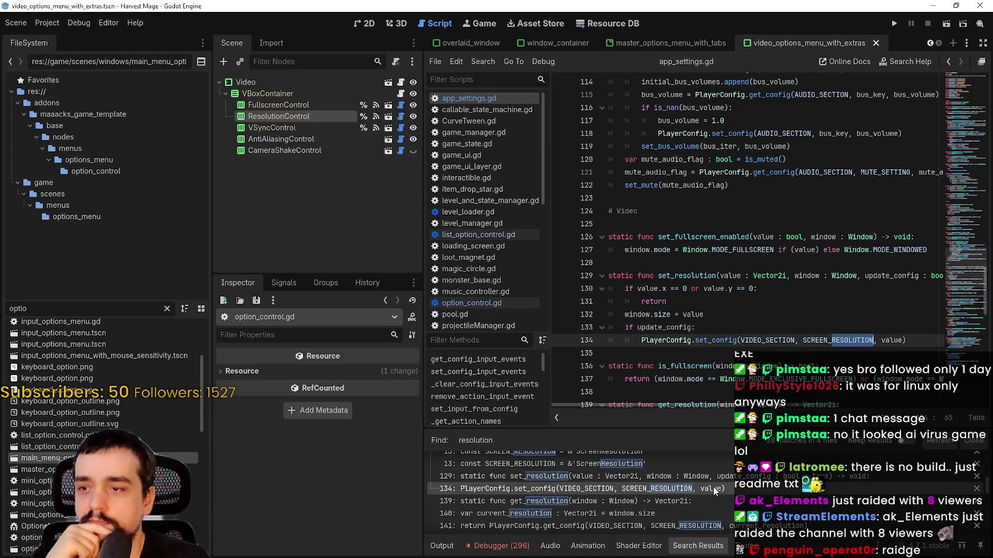
Use Lookup Symbol on set_config at line 134 to open player_config.gd.
double_click(849, 262)
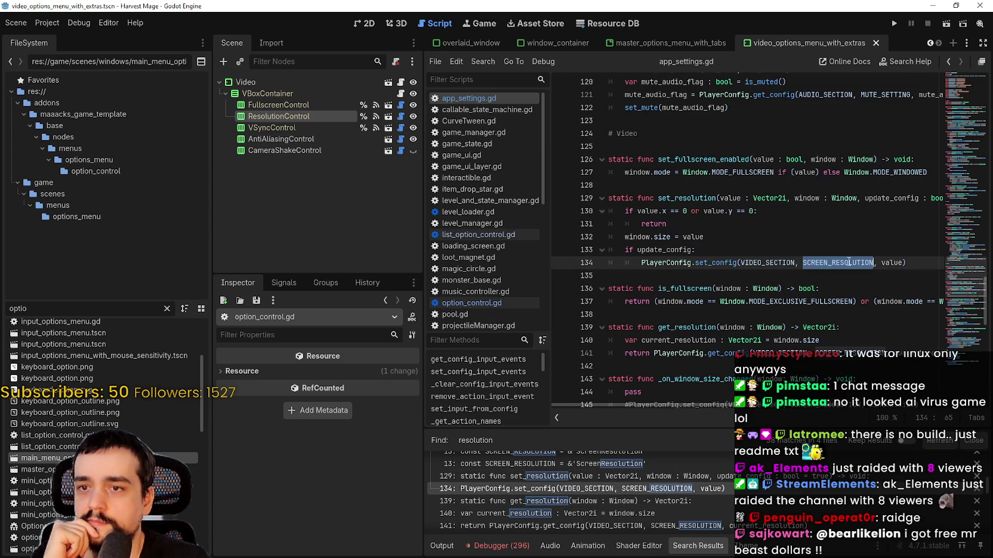
right_click(850, 262)
left_click(703, 280)
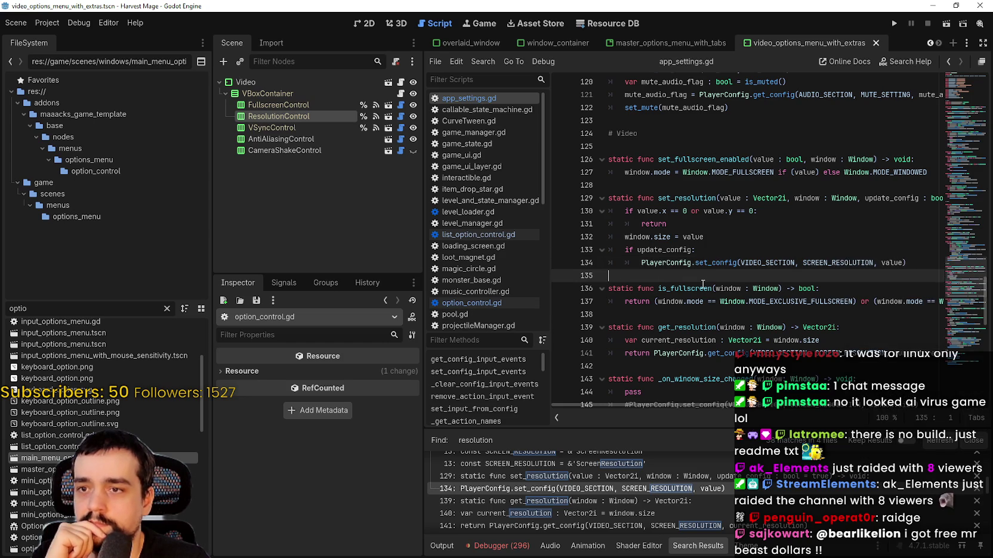
scroll(703, 282, "down", 2)
double_click(712, 185)
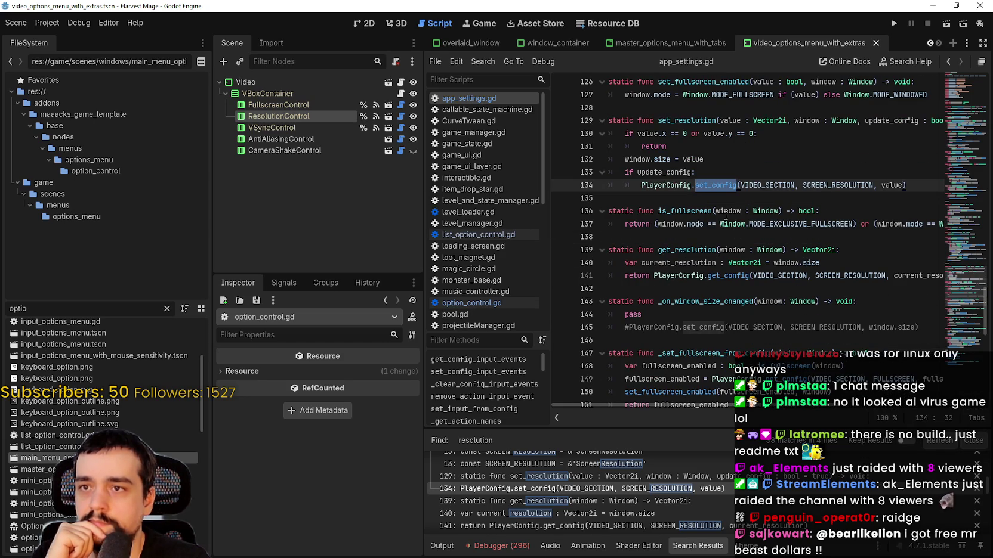
right_click(709, 188)
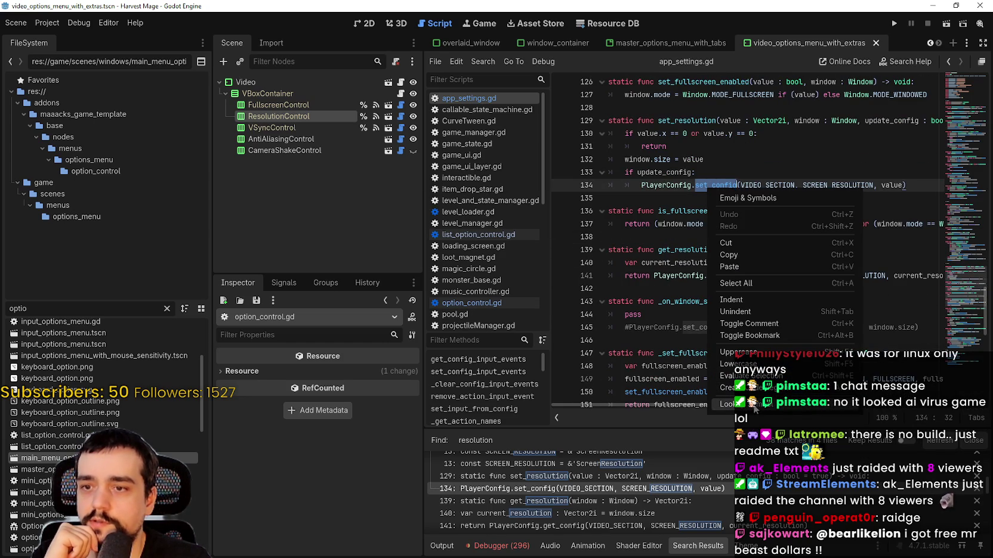
left_click(753, 405)
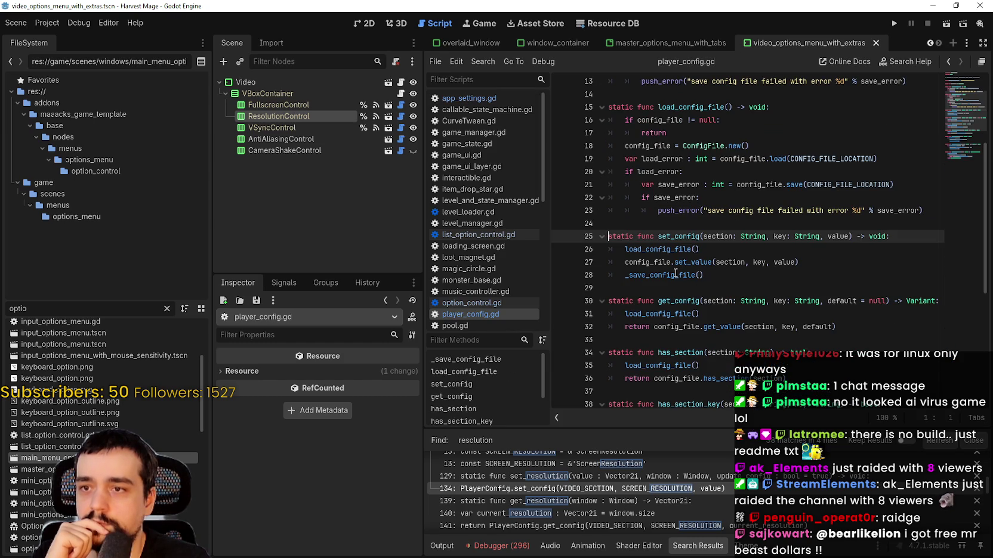
left_click(929, 43)
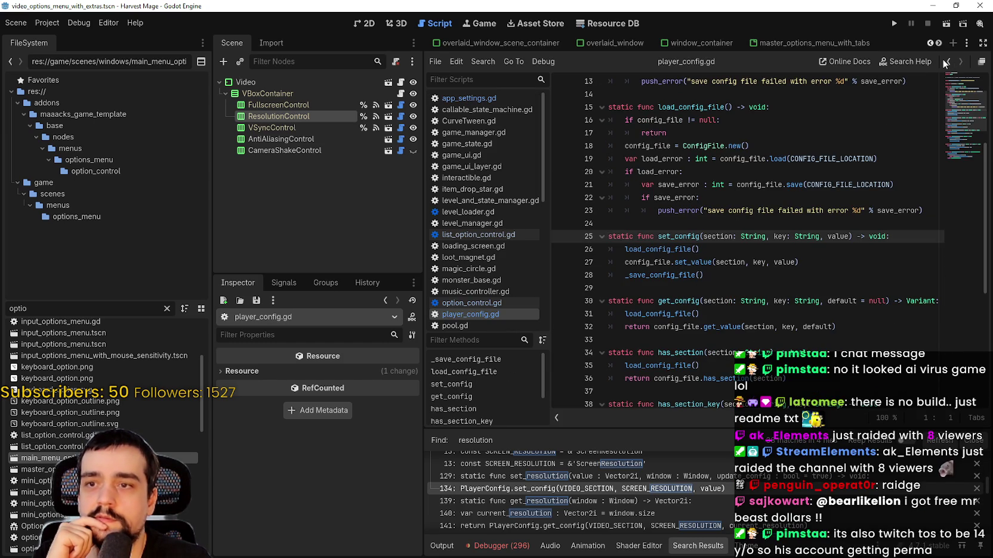
left_click(948, 62)
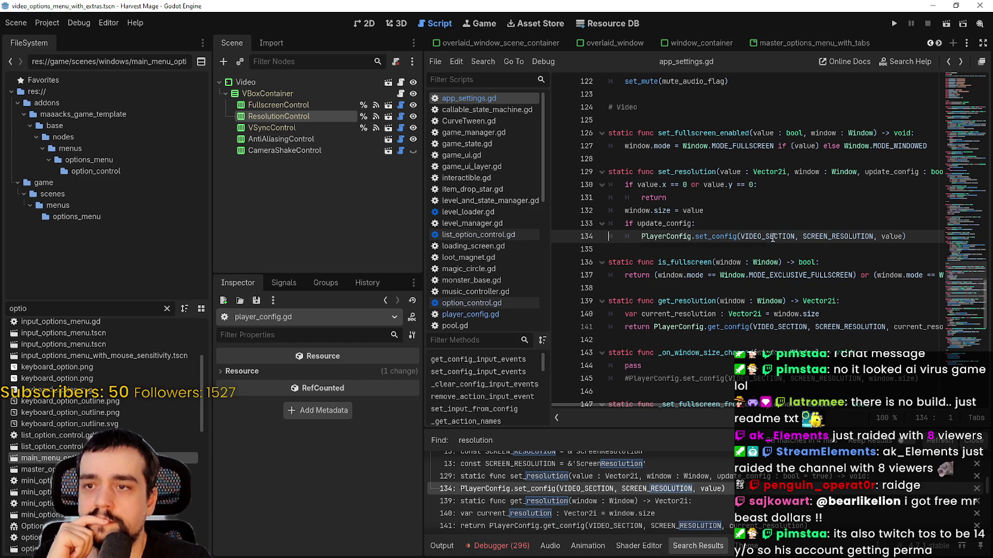
left_click_drag(624, 145, 669, 146)
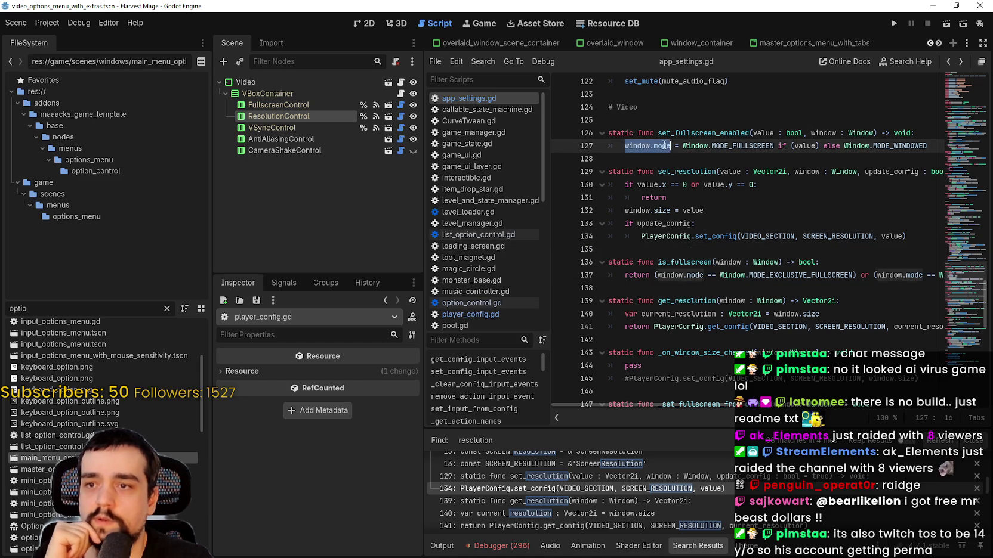
left_click_drag(625, 210, 670, 210)
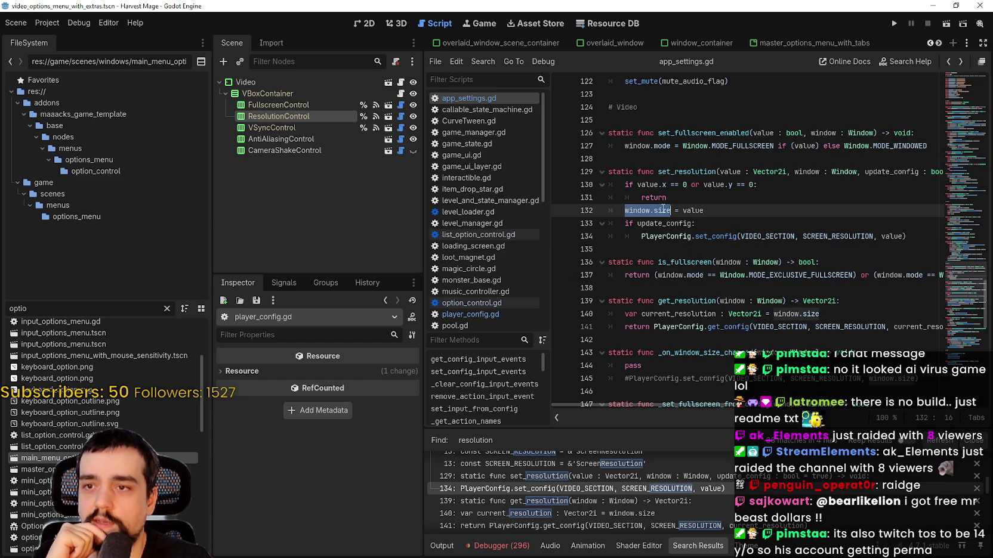
double_click(692, 210)
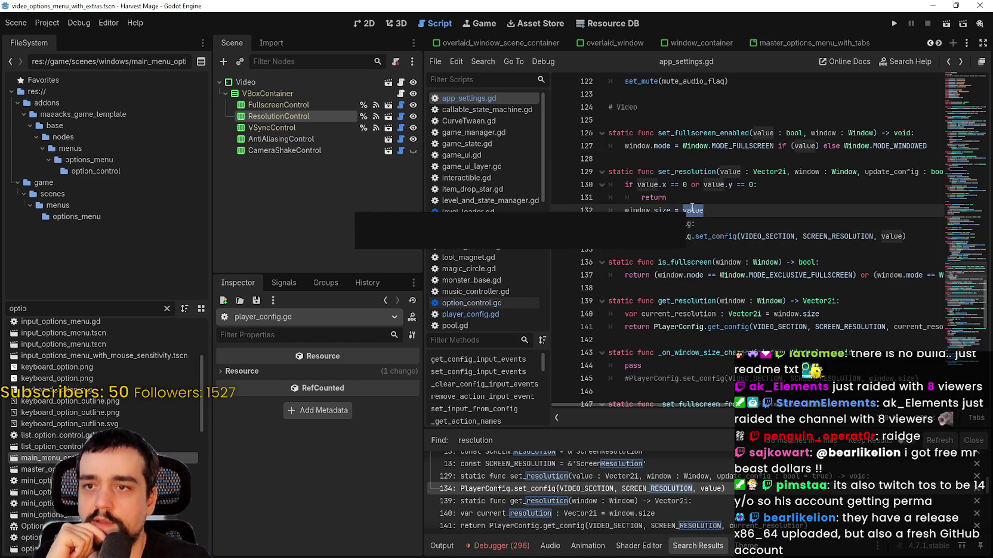
left_click(633, 210)
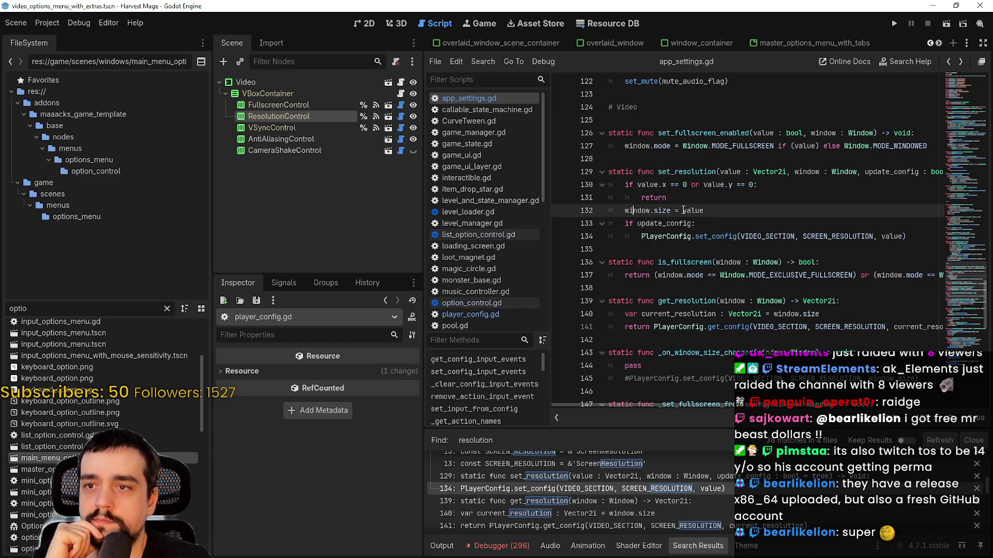
double_click(637, 210)
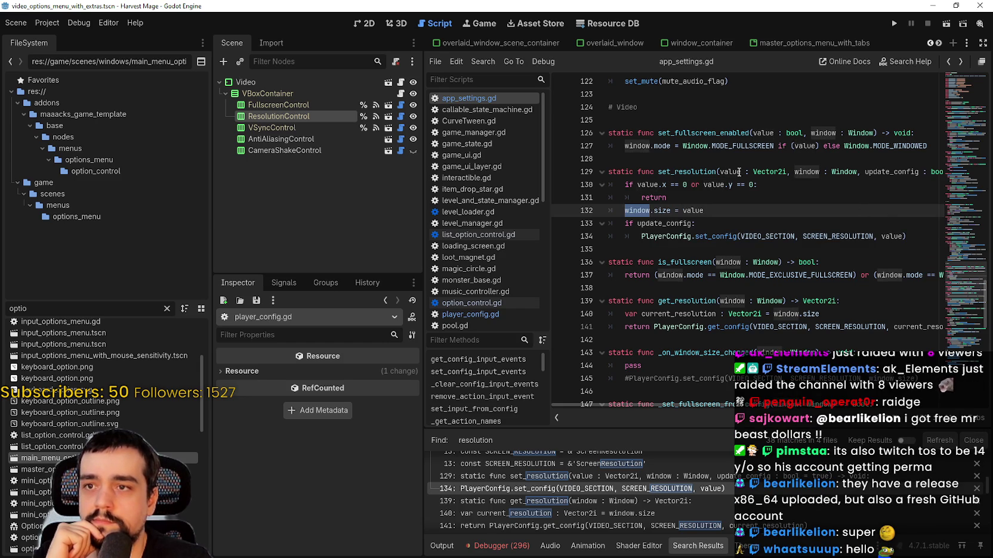
scroll(960, 244, "up", 5)
mouse_move(960, 244)
left_mouse_down()
mouse_move(945, 175)
mouse_move(954, 87)
mouse_move(947, 273)
left_mouse_up()
scroll(946, 273, "up", 1)
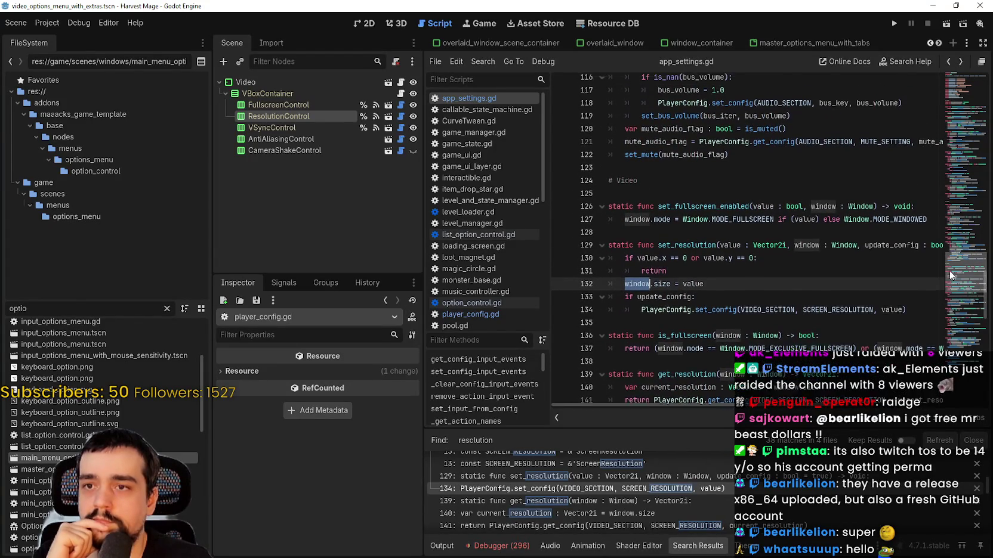
scroll(951, 274, "down", 1)
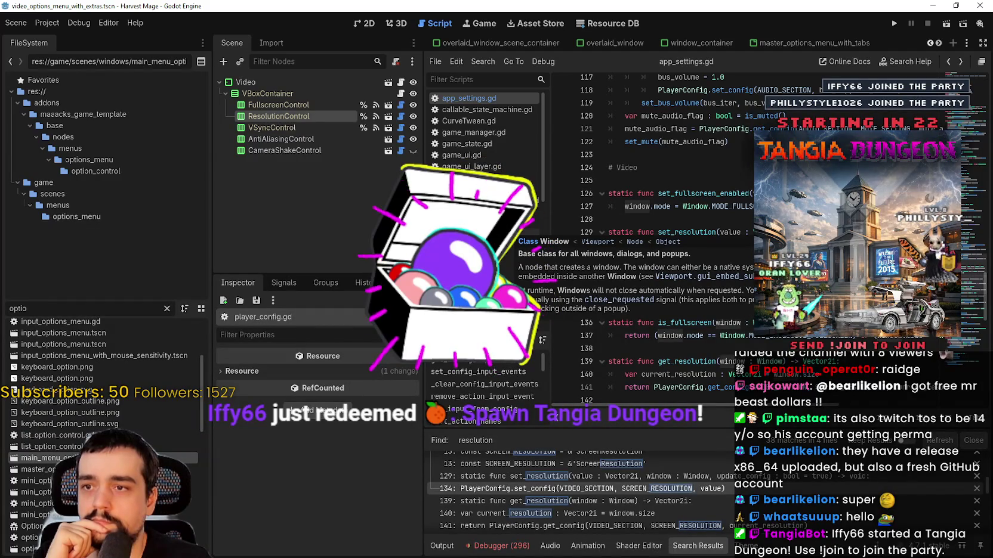
scroll(650, 238, "down", 2)
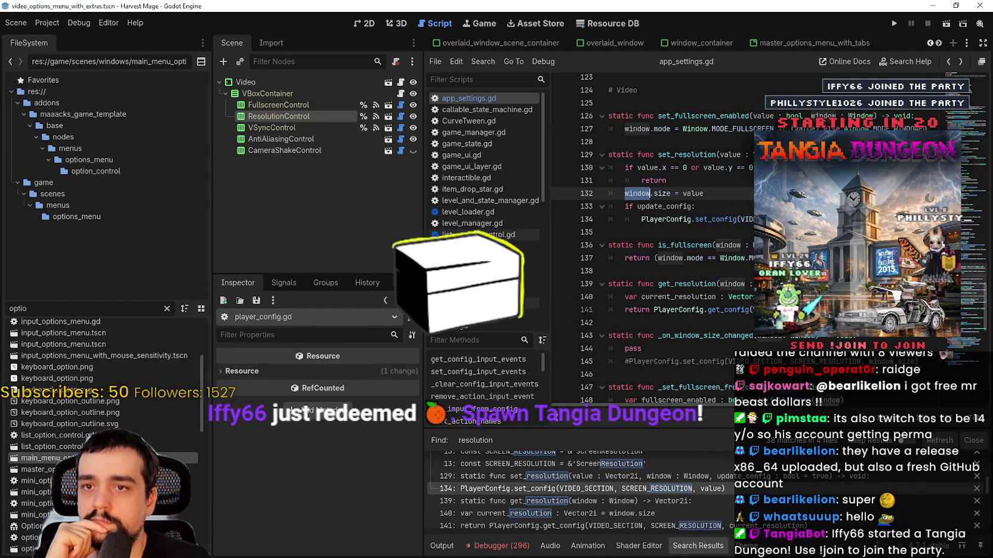
double_click(746, 219)
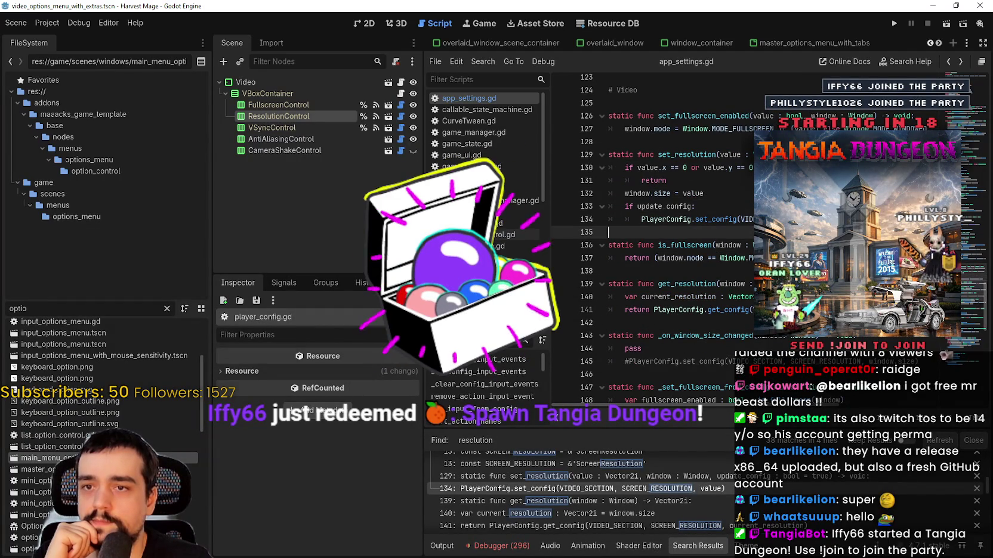
left_click_drag(625, 193, 702, 193)
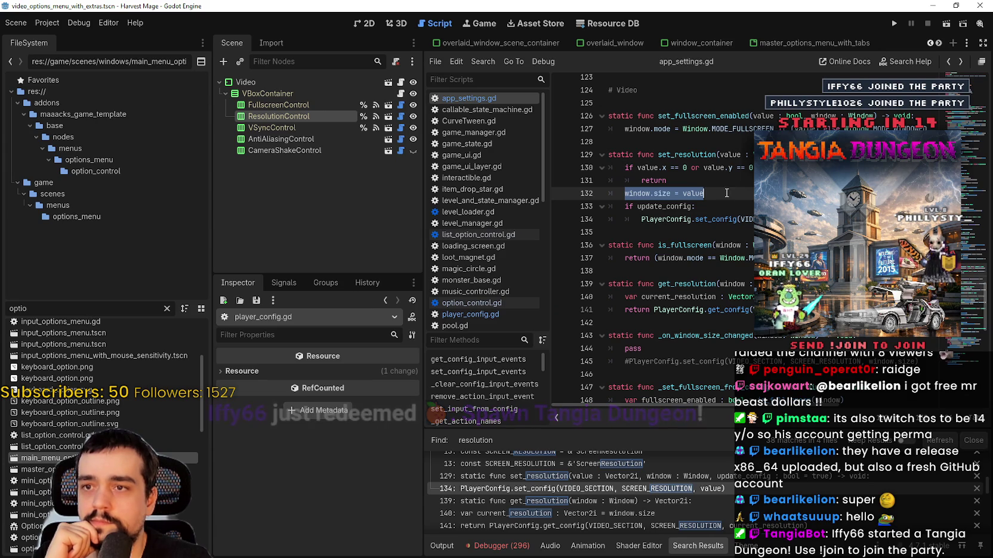
left_click(703, 193)
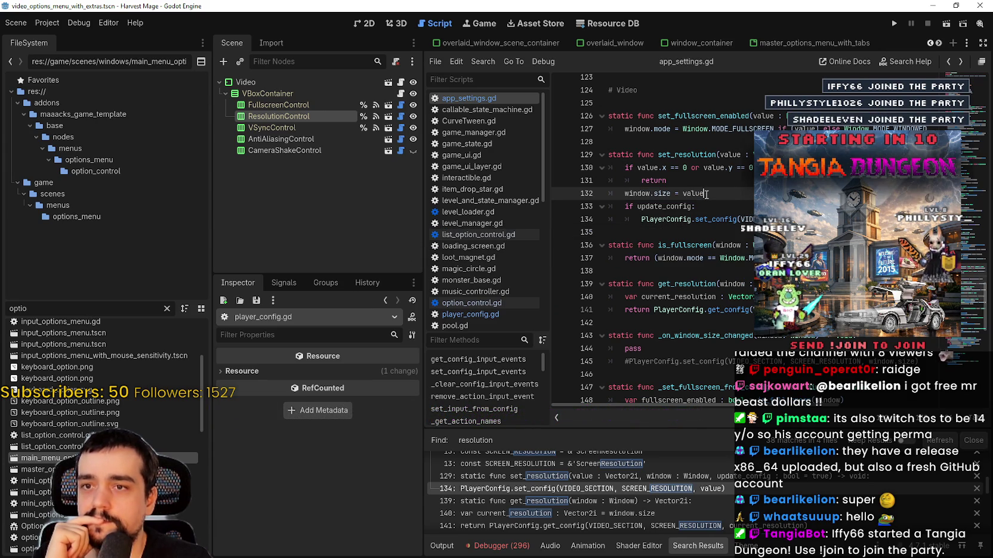
double_click(730, 193)
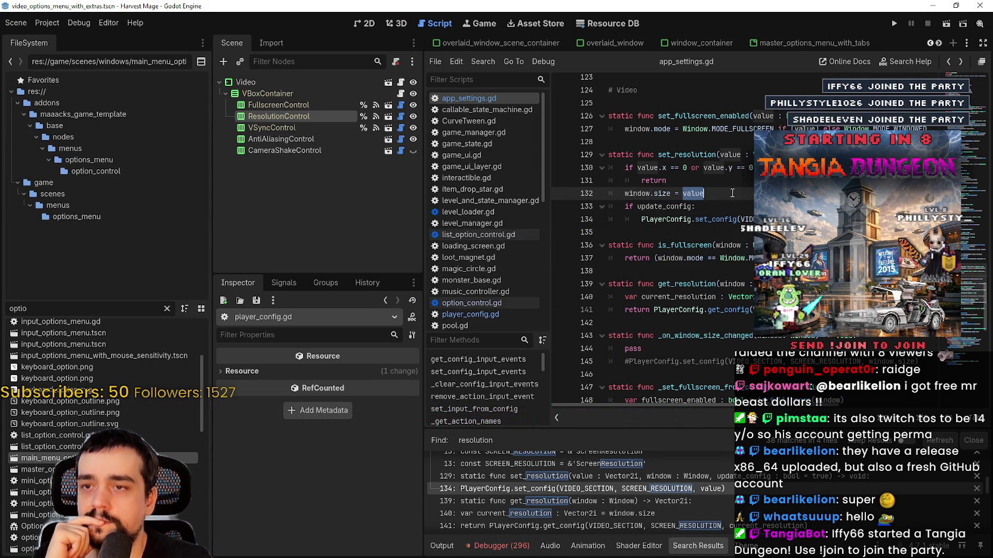
left_click(47, 23)
left_click(72, 37)
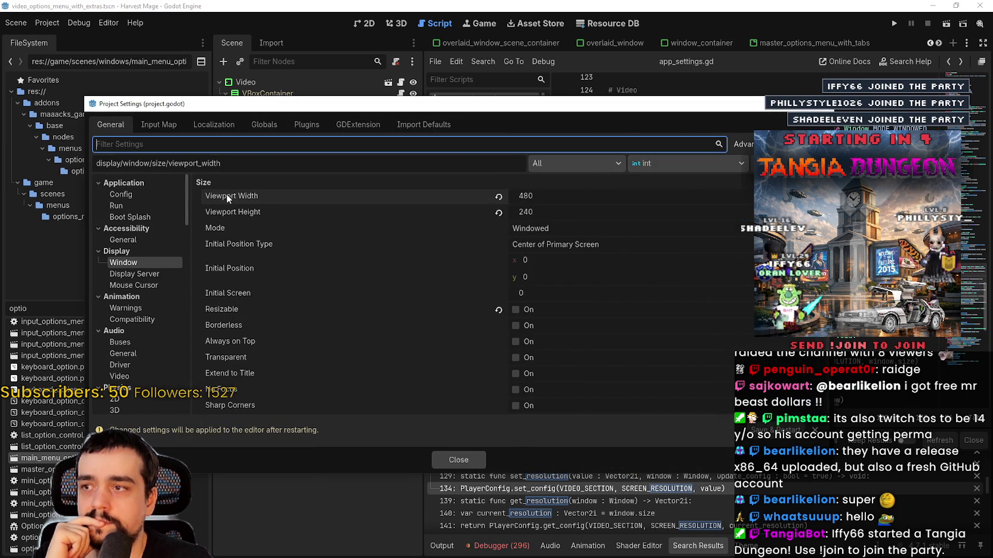
mouse_move(227, 195)
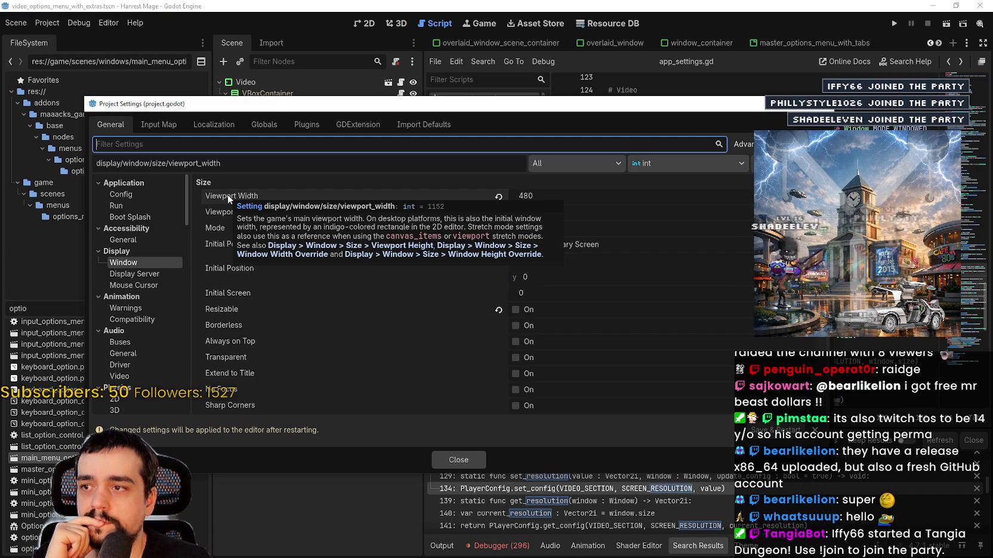
scroll(479, 289, "down", 1)
scroll(479, 289, "down", 12)
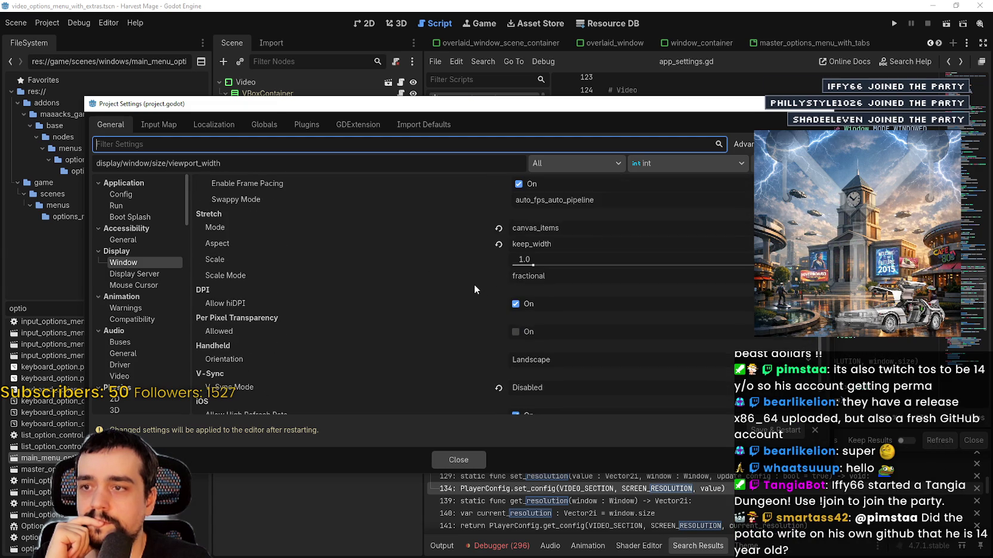
left_click(475, 458)
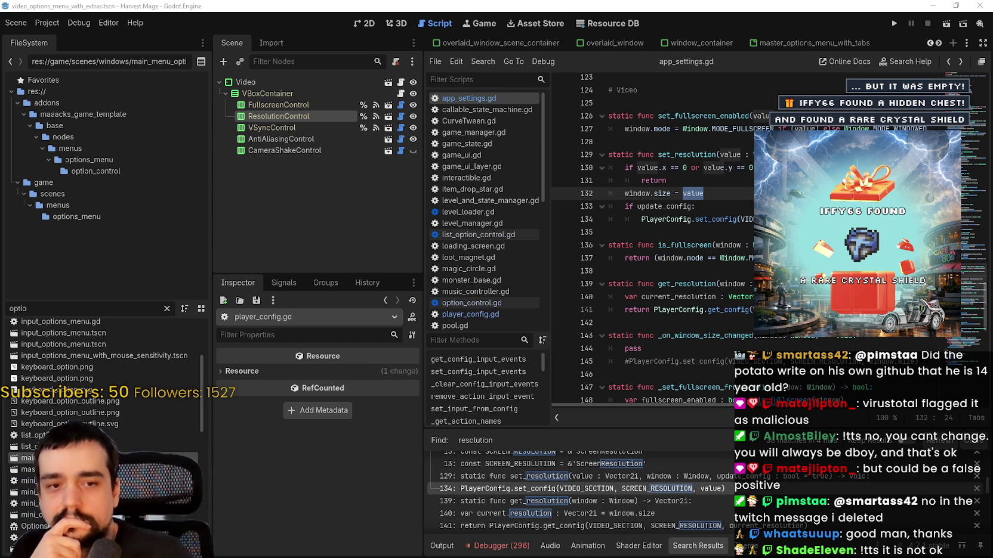
left_click(707, 230)
Add a line reading window.size after window.size = value on line 132.
left_click(709, 193)
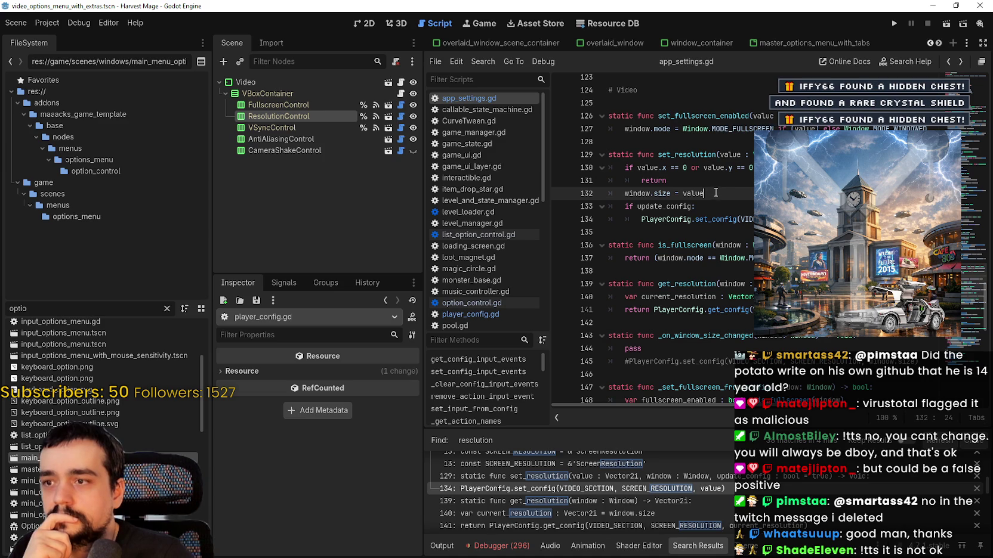
key("Return")
type("window.si")
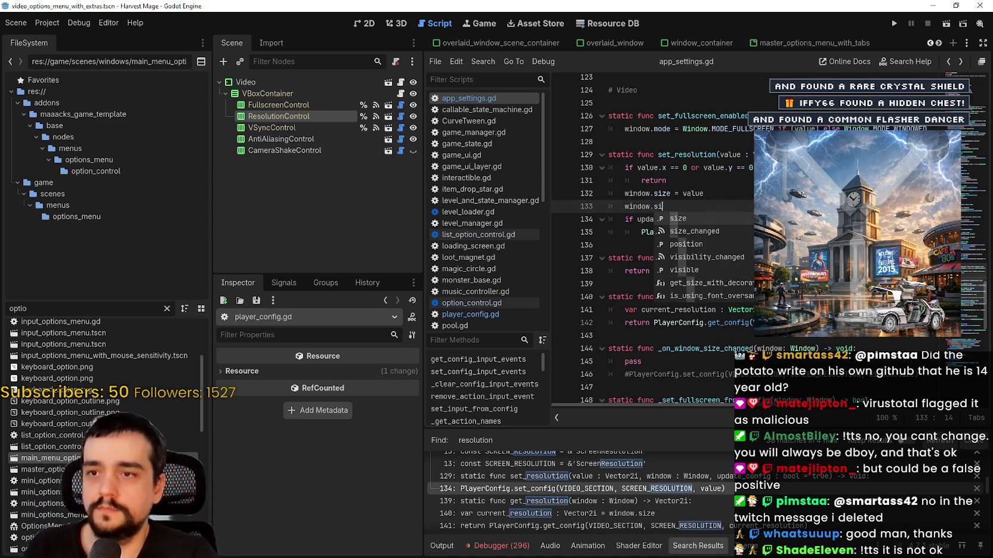
type("ze")
key("Down")
key("Down")
key("Down")
key("Down")
key("Down")
key("Down")
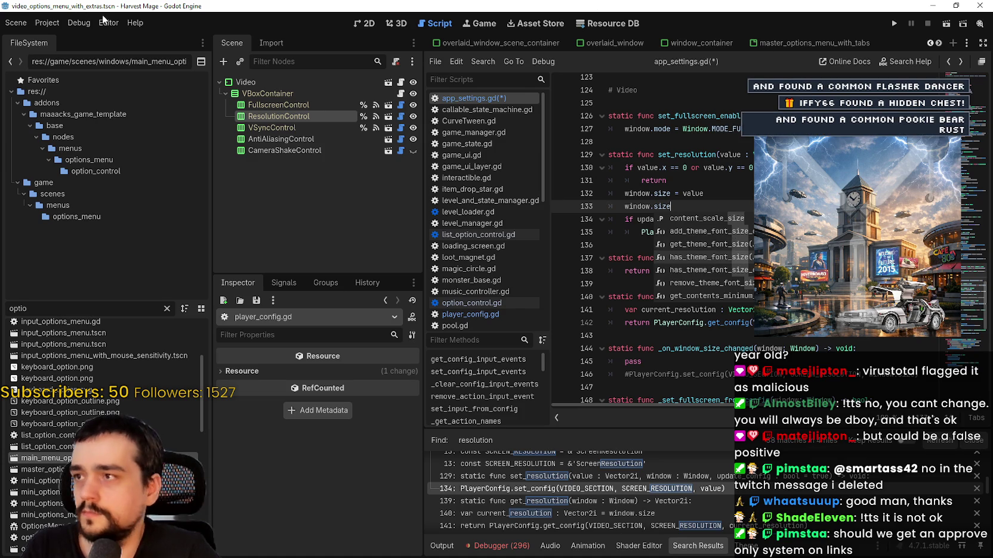
left_click(57, 26)
left_click(60, 39)
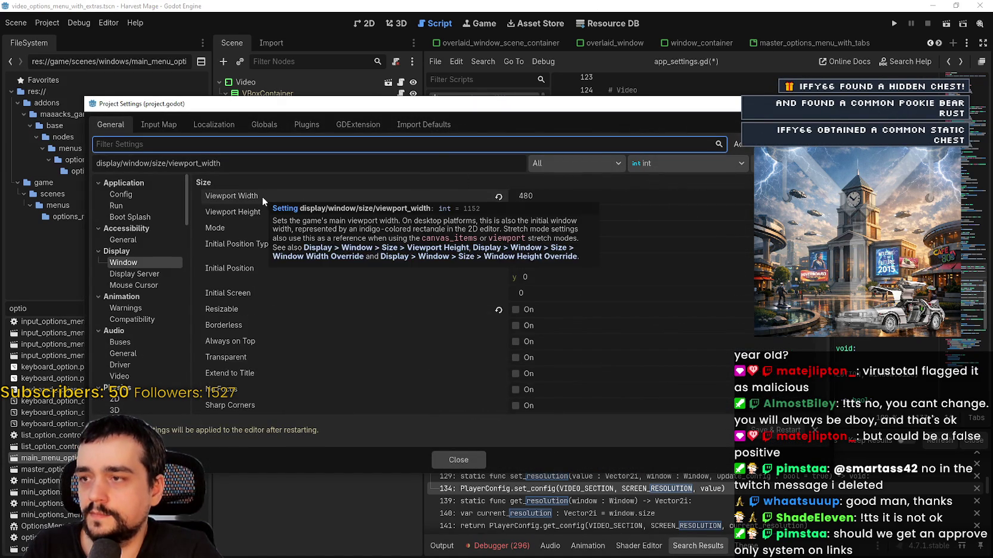
mouse_move(267, 197)
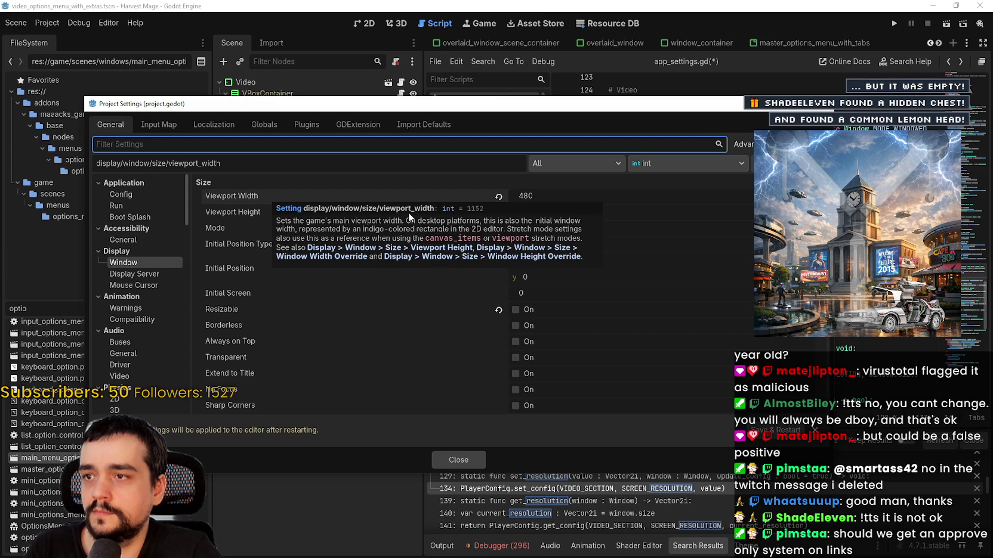
left_click(458, 459)
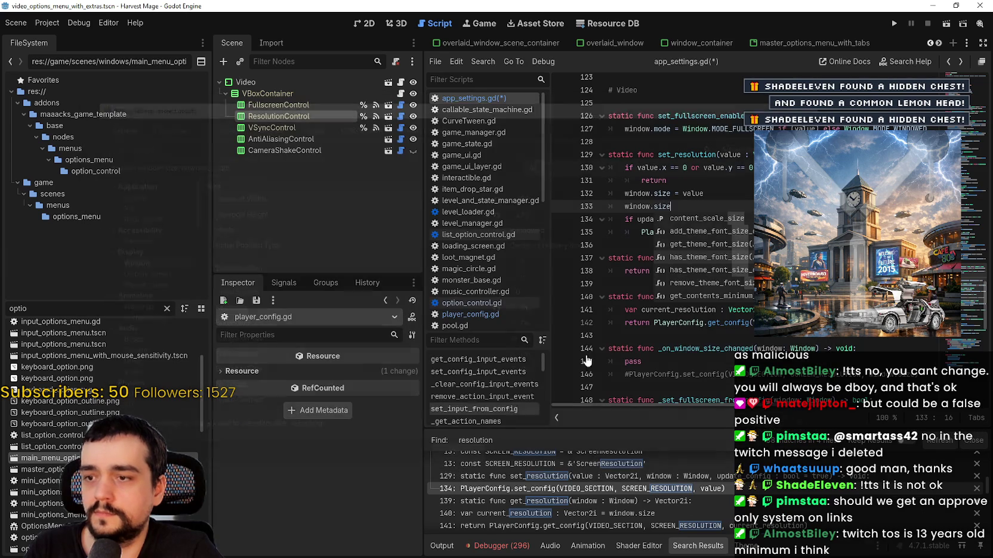
Change line 133 to window.get_viewport().width using the get_viewport() autocomplete suggestion.
double_click(663, 206)
type("view")
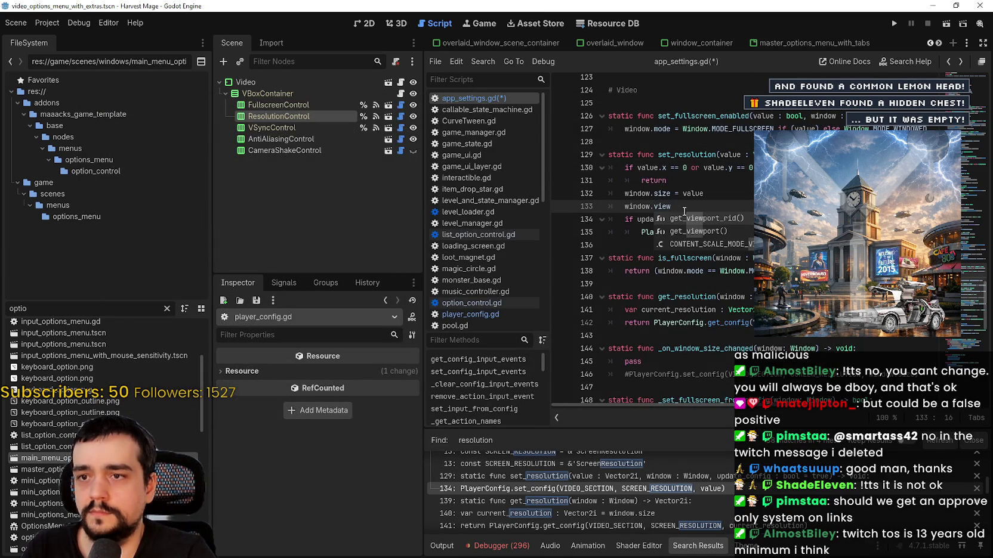
key("Down")
key("Return")
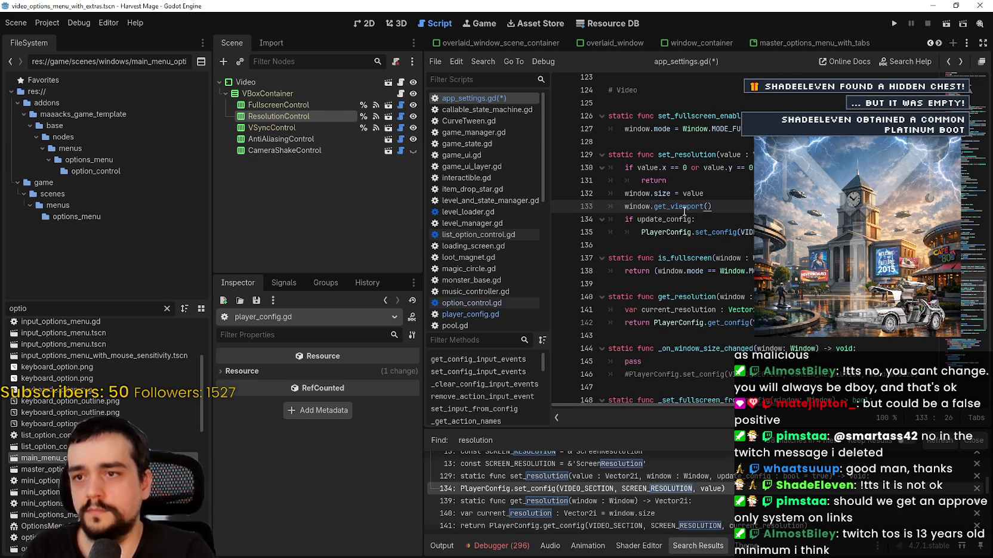
type(".")
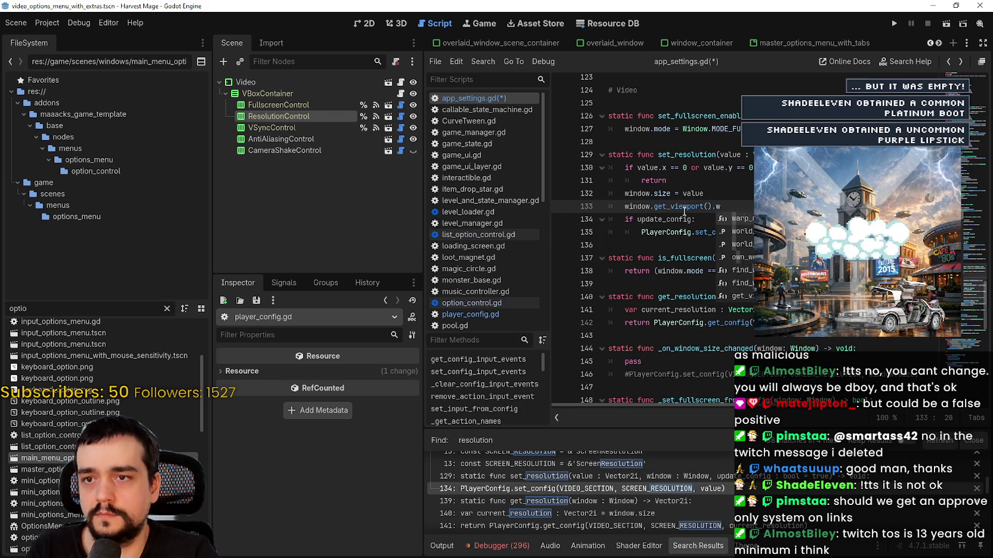
type("w")
key("BackSpace")
type("vie")
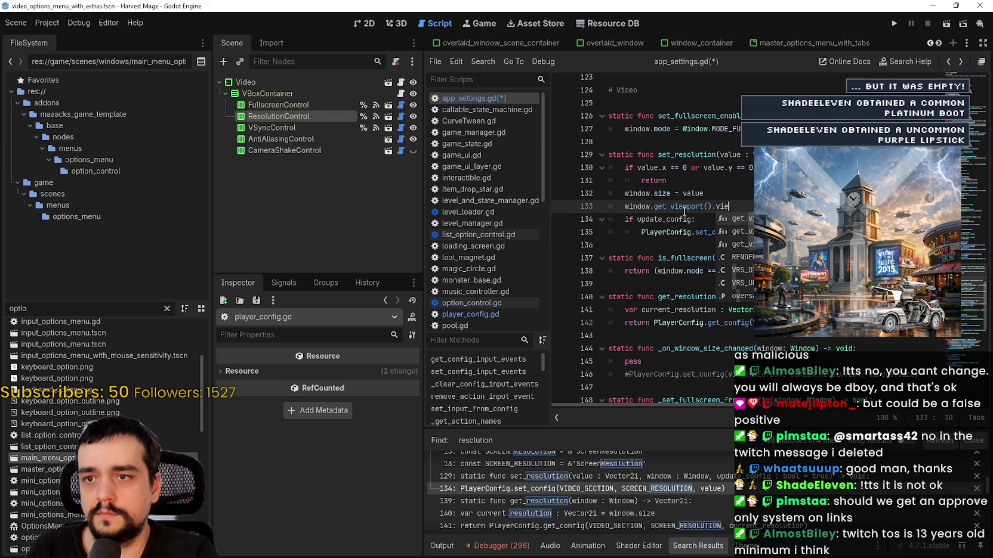
key("BackSpace")
key("BackSpace")
type("with")
key("BackSpace")
key("BackSpace")
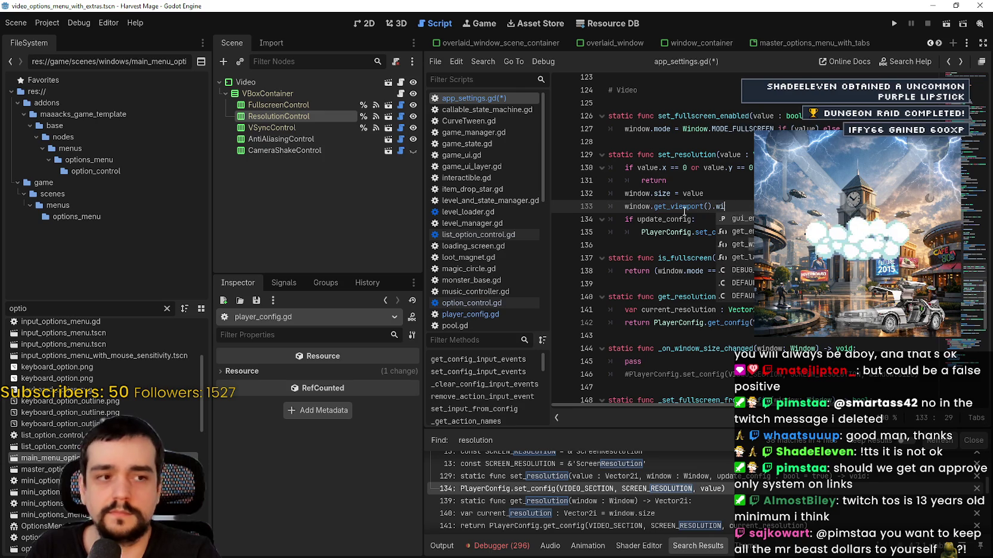
type("dth")
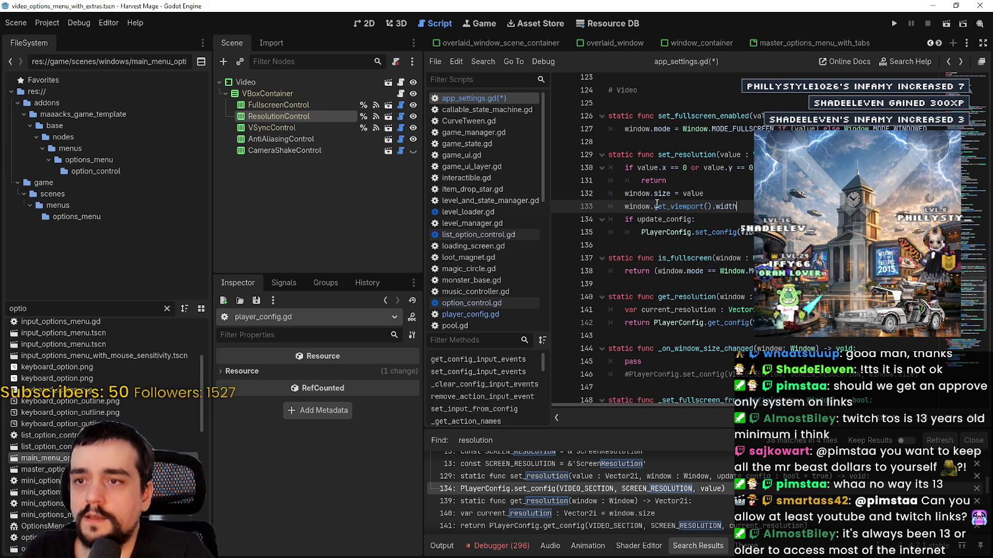
mouse_move(656, 204)
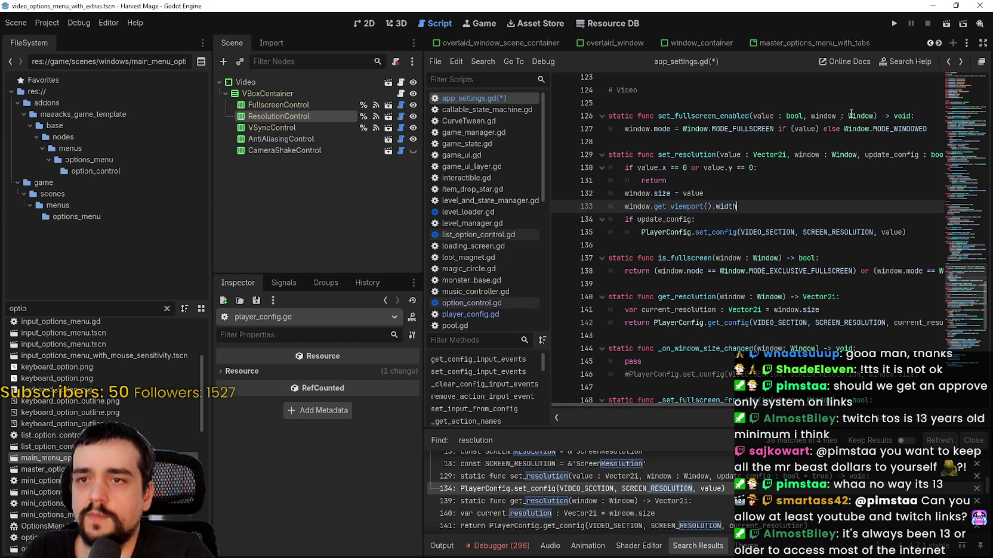
mouse_move(866, 118)
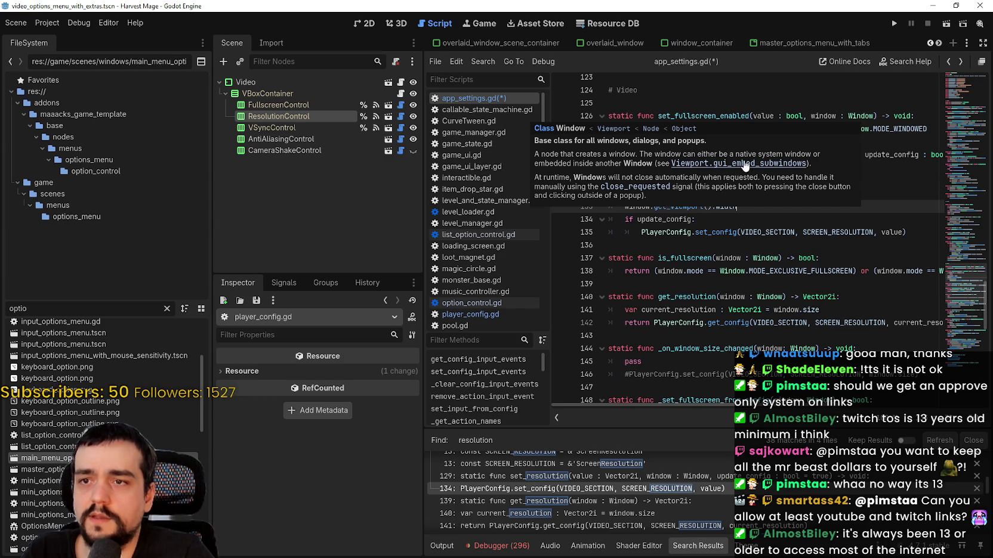
left_click(720, 247)
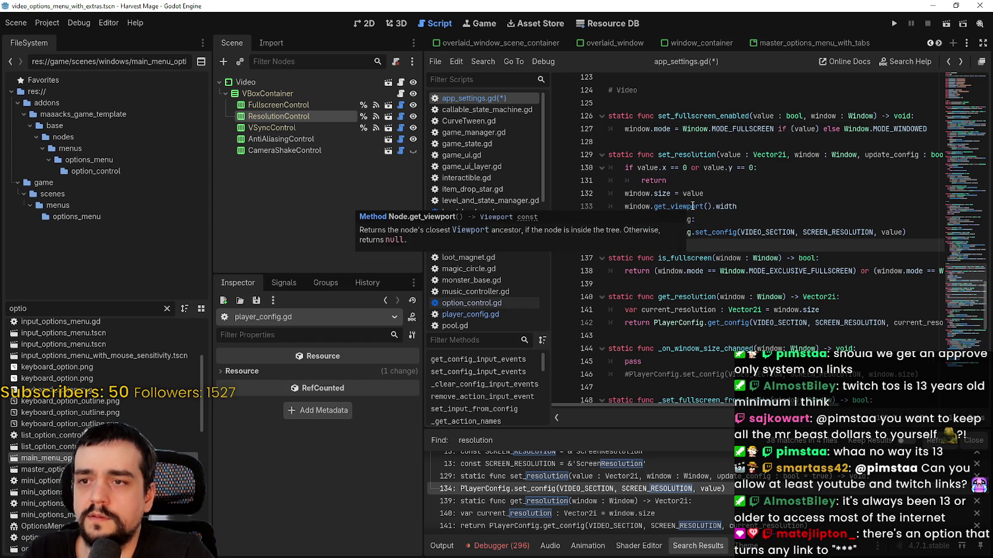
Insert a new line after window.size = value and begin a viewport variable assignment.
left_click(745, 206)
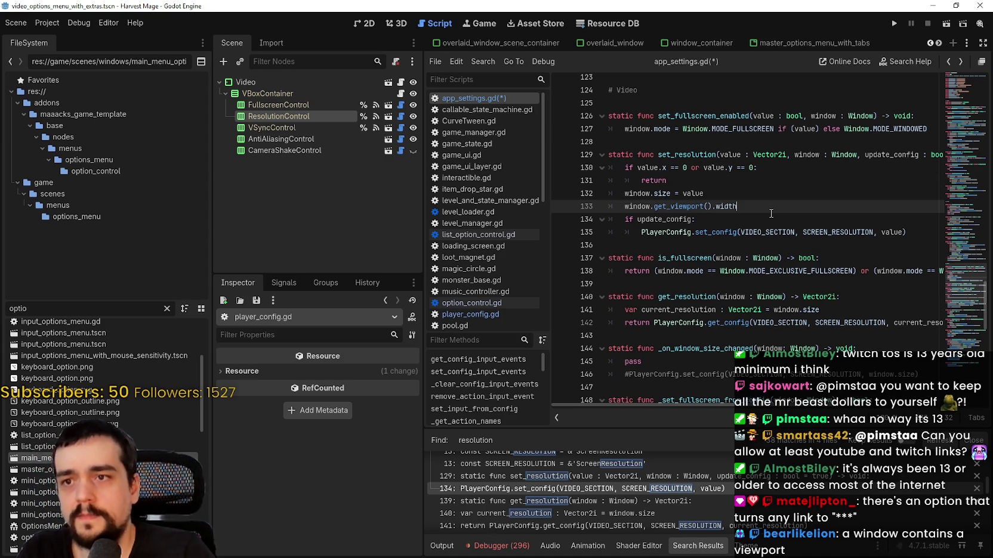
key("Up")
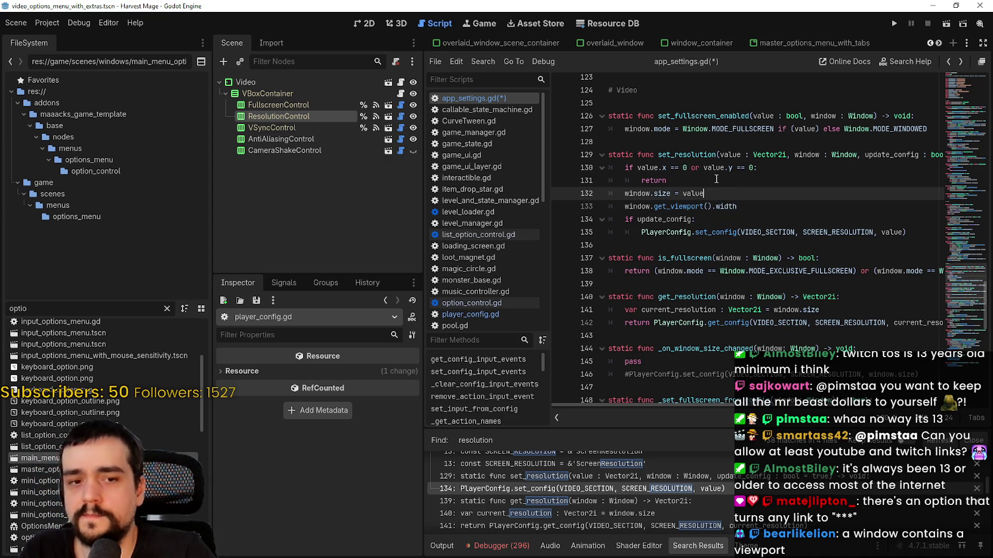
key("Return")
type("i")
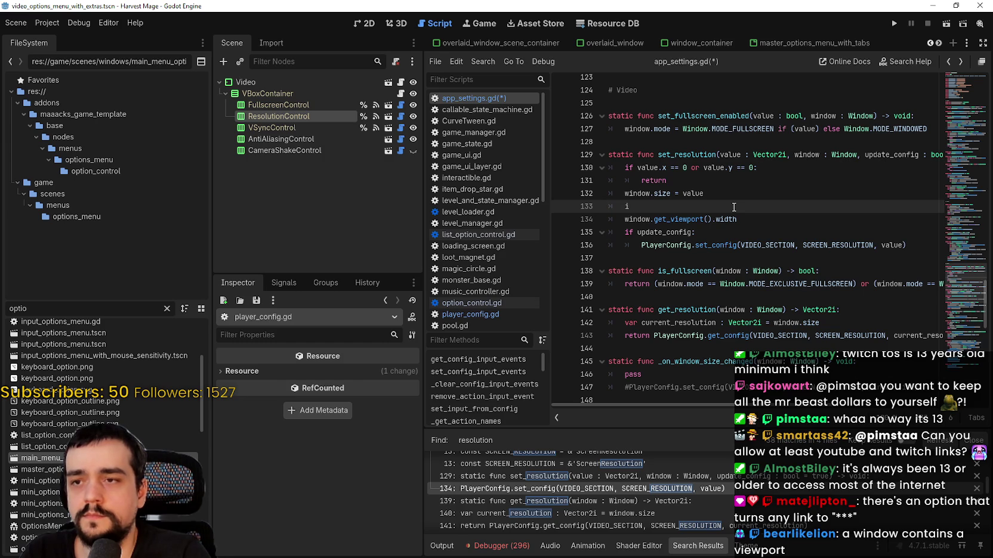
type("f r viewport_")
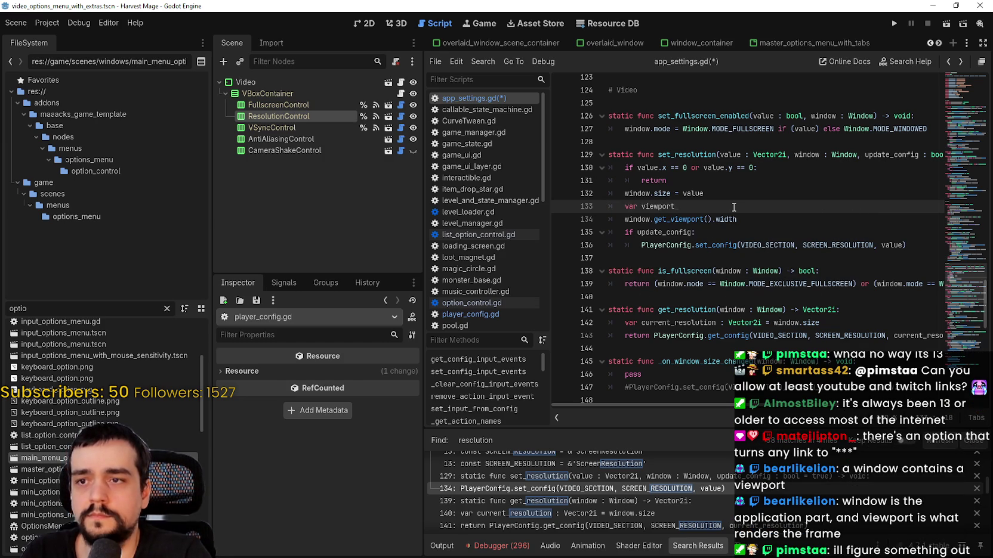
type("iewport =")
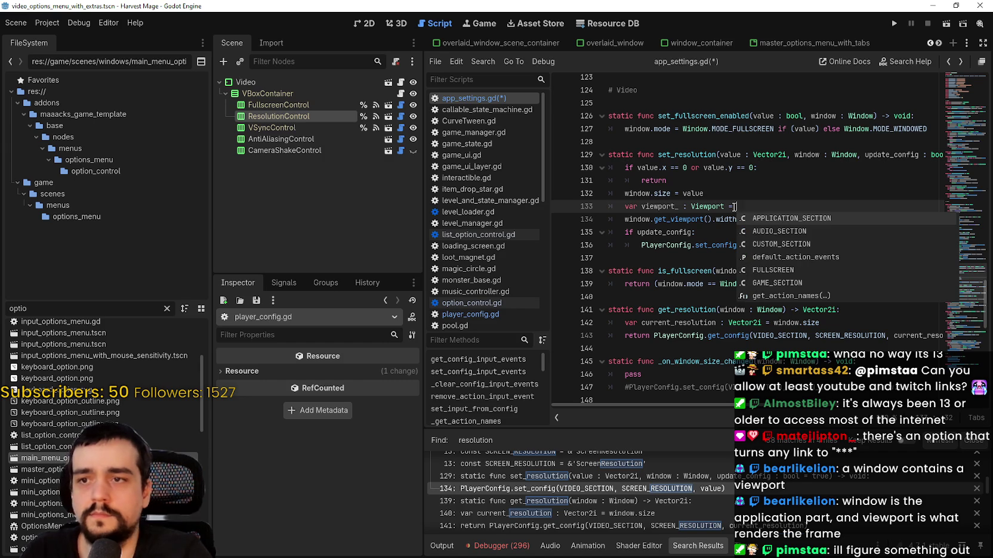
Assign the copied window.get_viewport() call to the new viewport_ variable on line 133.
left_click_drag(625, 224, 704, 223)
key("ctrl+c")
left_click(743, 210)
key("ctrl+v")
key("Return")
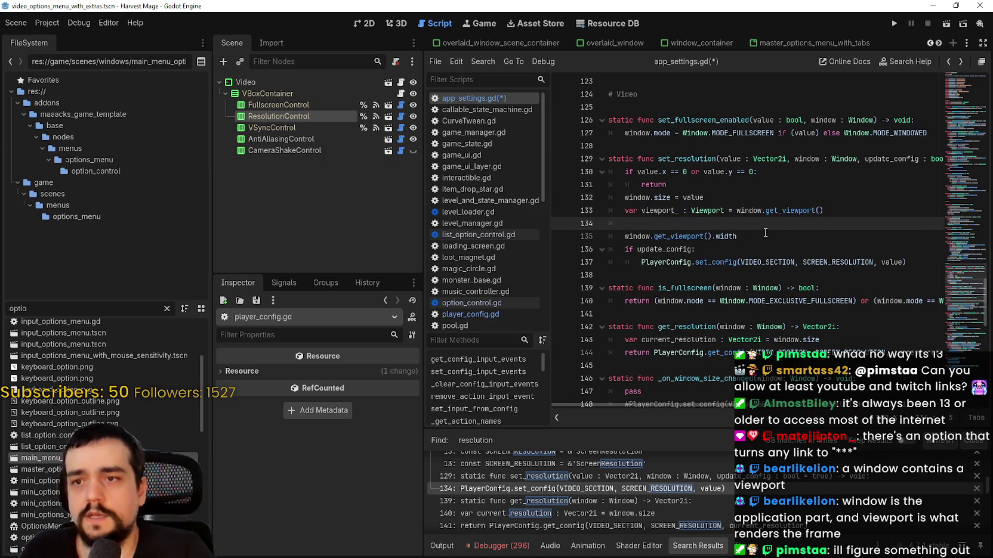
Replace the old width line with viewport_. and browse its members, then reopen Project Settings.
left_click_drag(737, 236, 643, 230)
type("vie")
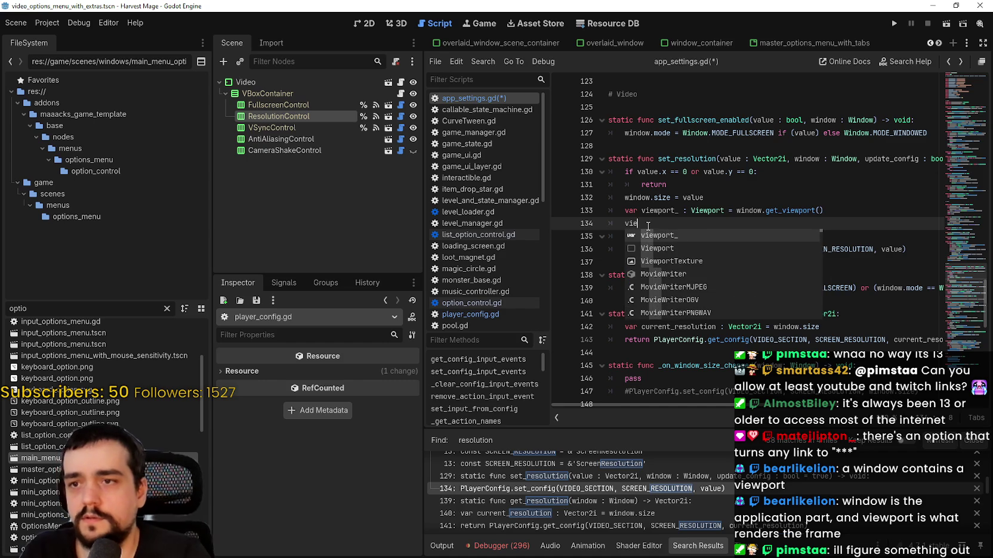
type("wport_width")
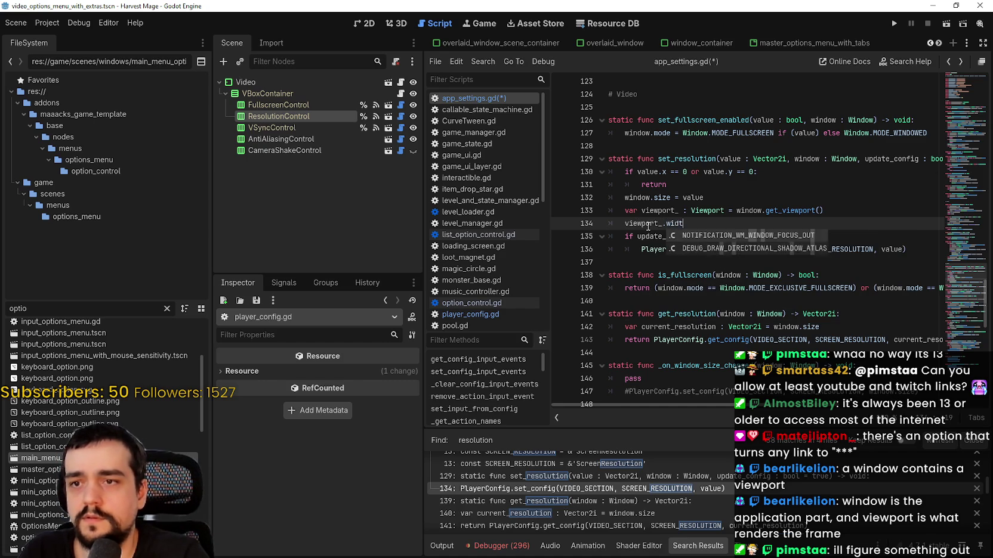
key("BackSpace")
key("BackSpace")
key("BackSpace")
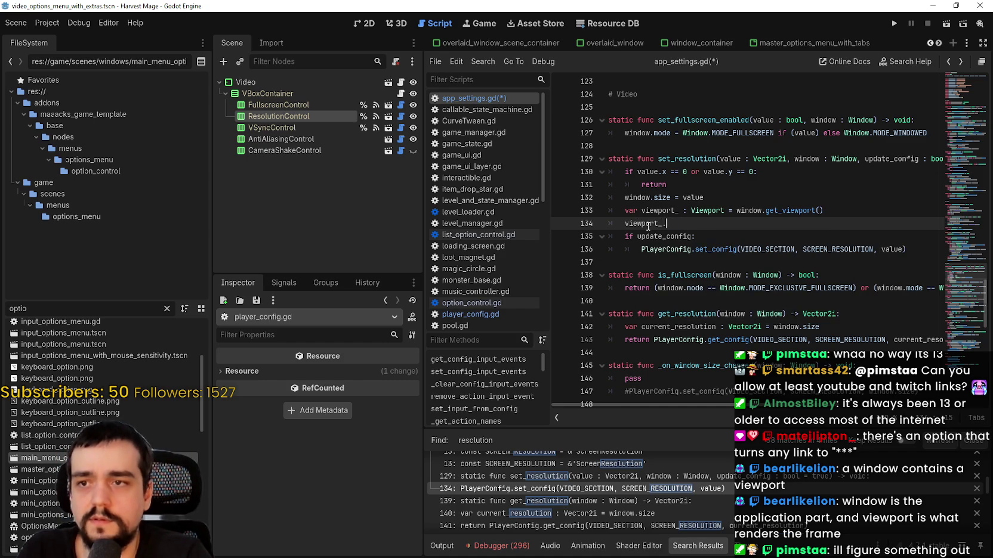
type(".")
key("Down")
key("Down")
key("Down")
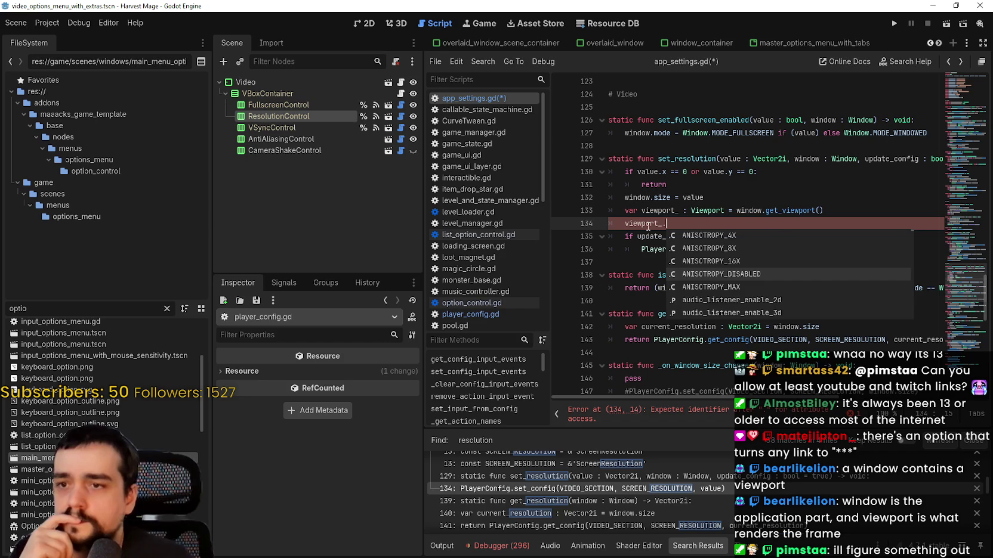
key("Down")
key("Down")
key("Down")
key("Down")
key("Down")
key("Down")
key("Down")
key("Down")
key("Down")
key("Down")
key("Down")
key("Down")
key("Down")
key("Down")
key("Down")
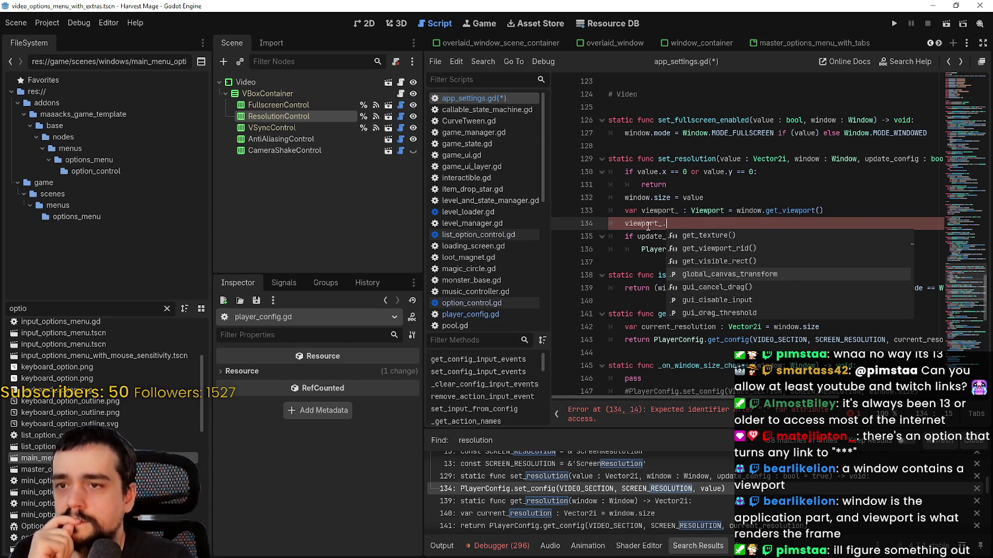
key("Down")
key("Down")
key("Down")
key("Down")
key("Down")
key("Down")
key("Down")
key("Down")
key("Down")
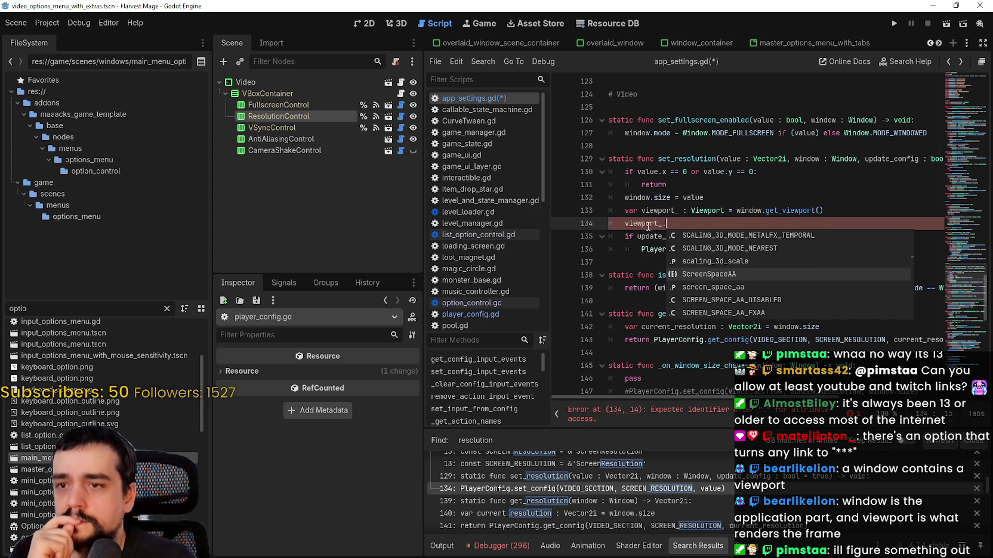
left_click(44, 20)
left_click(68, 42)
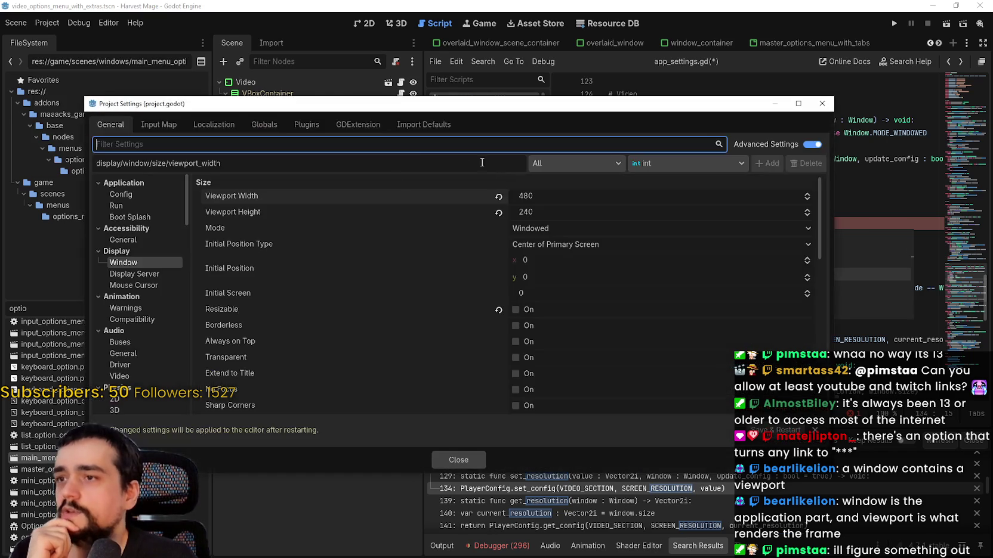
Read the Viewport Width tooltip, then close Project Settings.
mouse_move(239, 202)
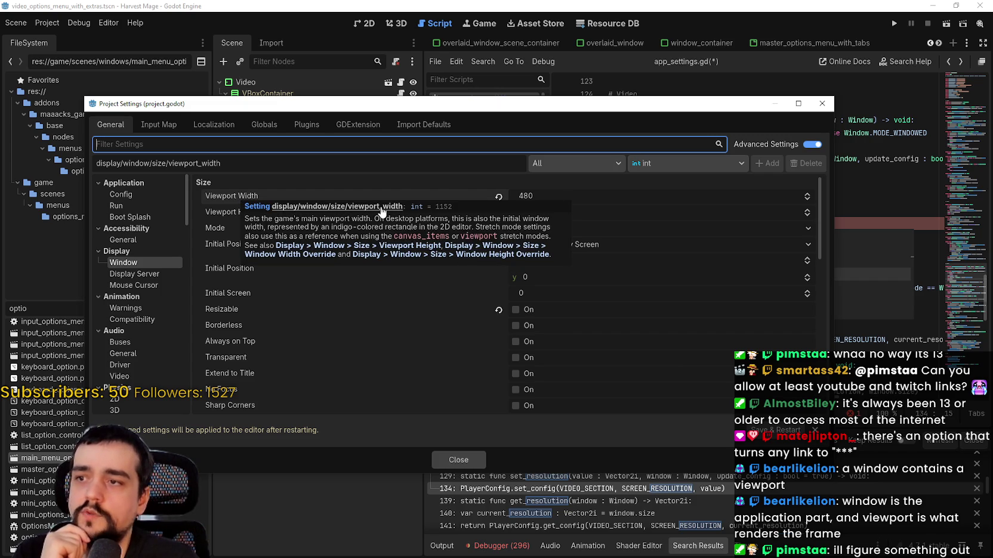
left_click(466, 459)
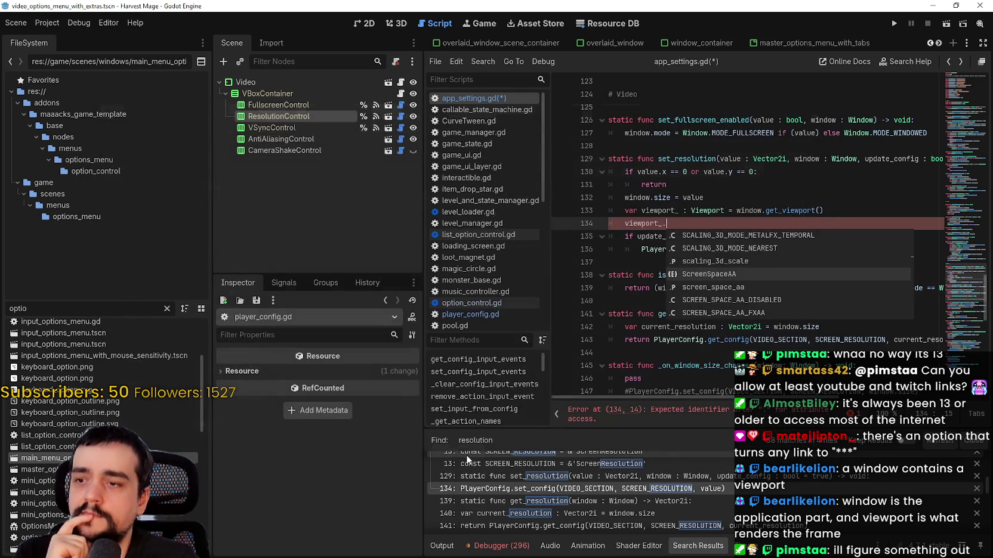
Complete viewport_. on line 134 with get_window() as a first try.
type("view")
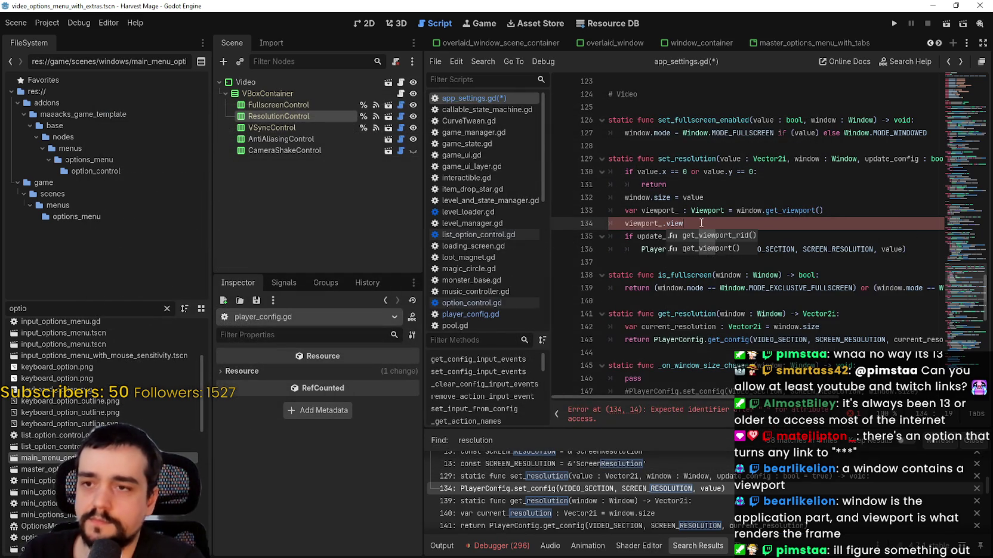
key("BackSpace")
key("BackSpace")
key("BackSpace")
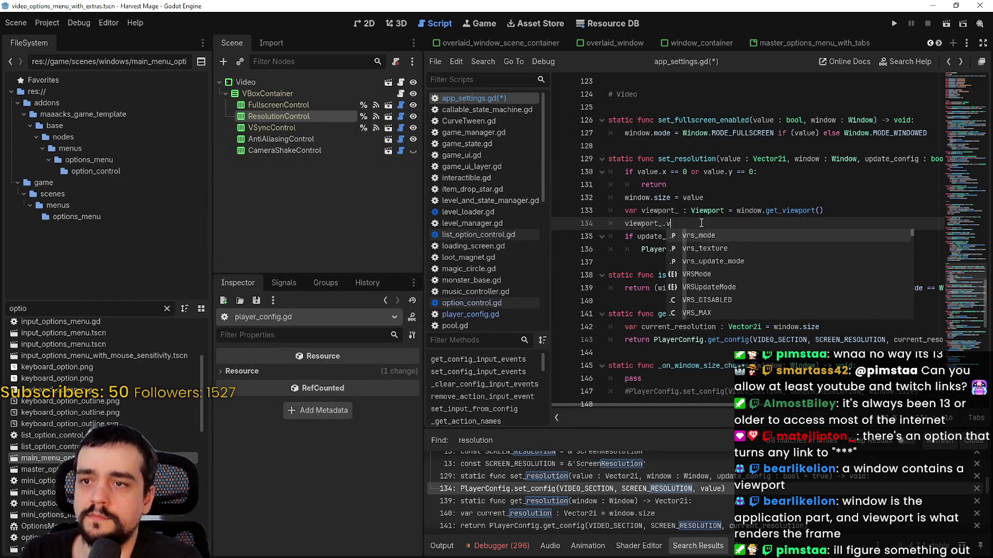
type("wi")
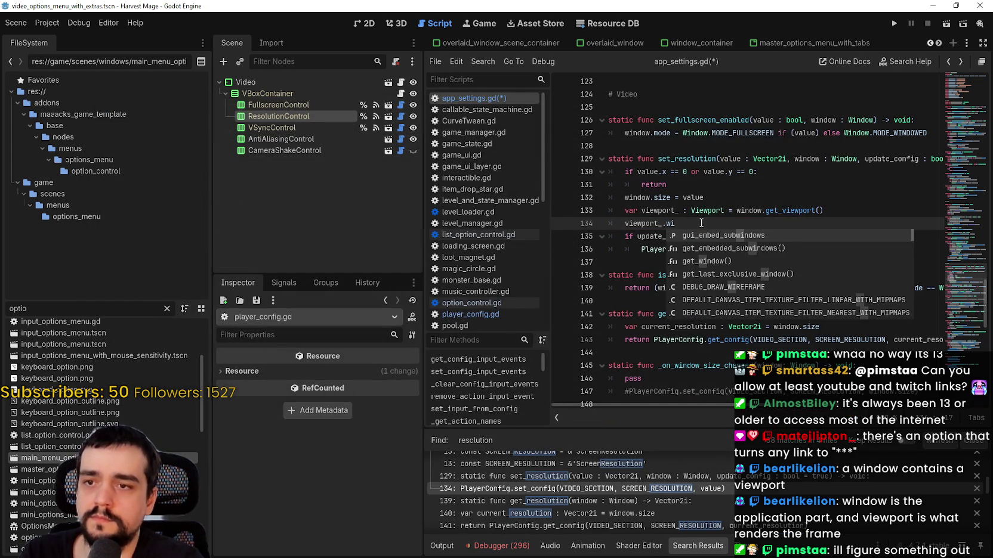
key("BackSpace")
key("BackSpace")
type("get_win")
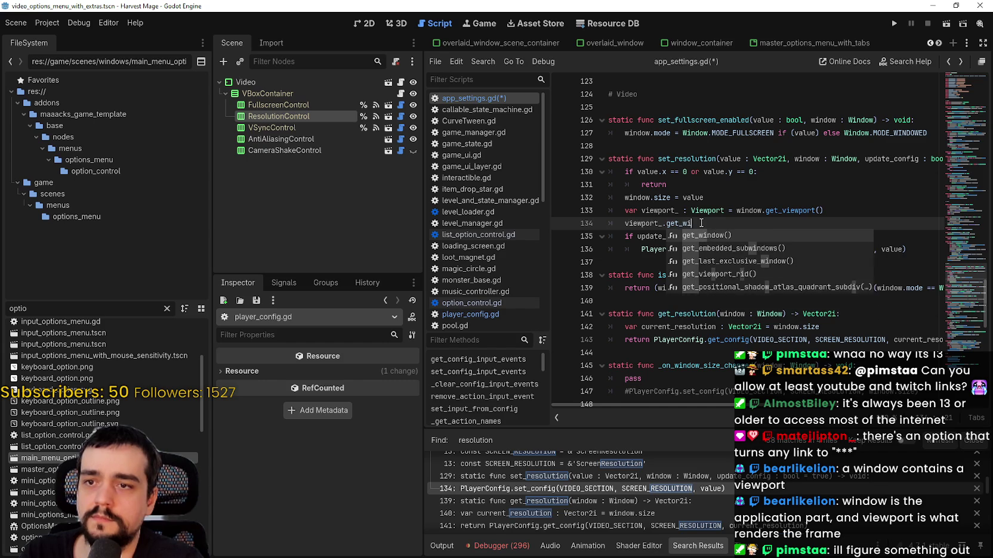
key("Return")
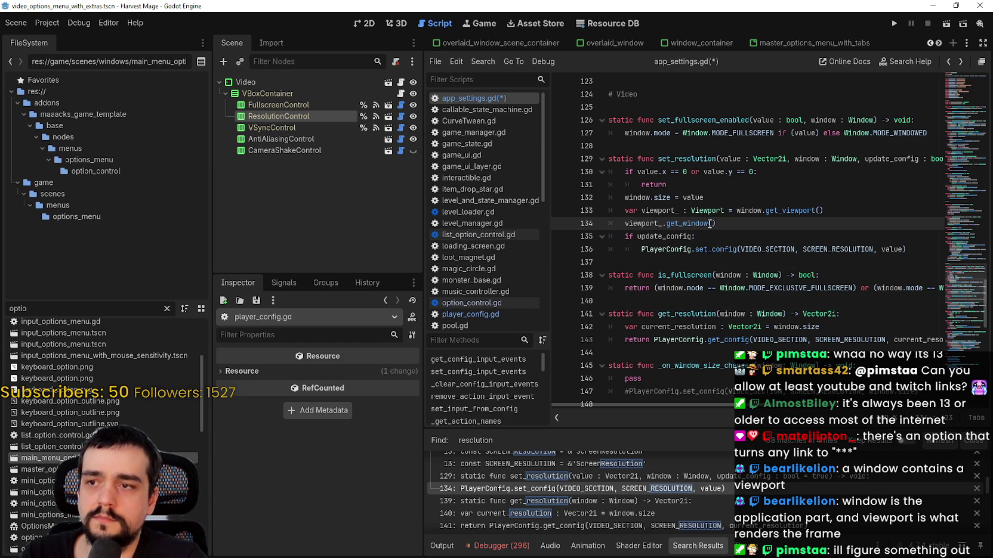
Replace get_window() with the autocompleted get_viewport() on line 134.
mouse_move(681, 227)
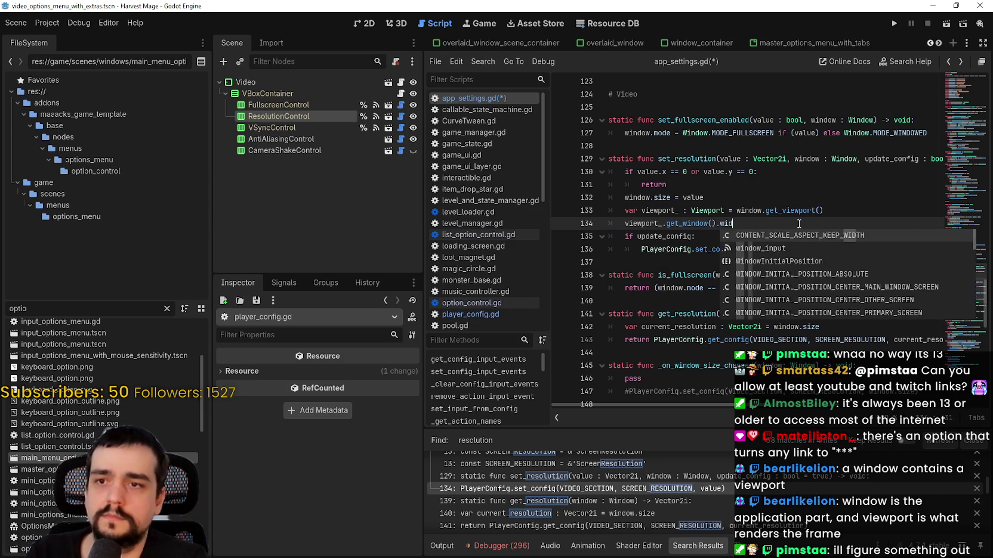
key("BackSpace")
key("BackSpace")
key("BackSpace")
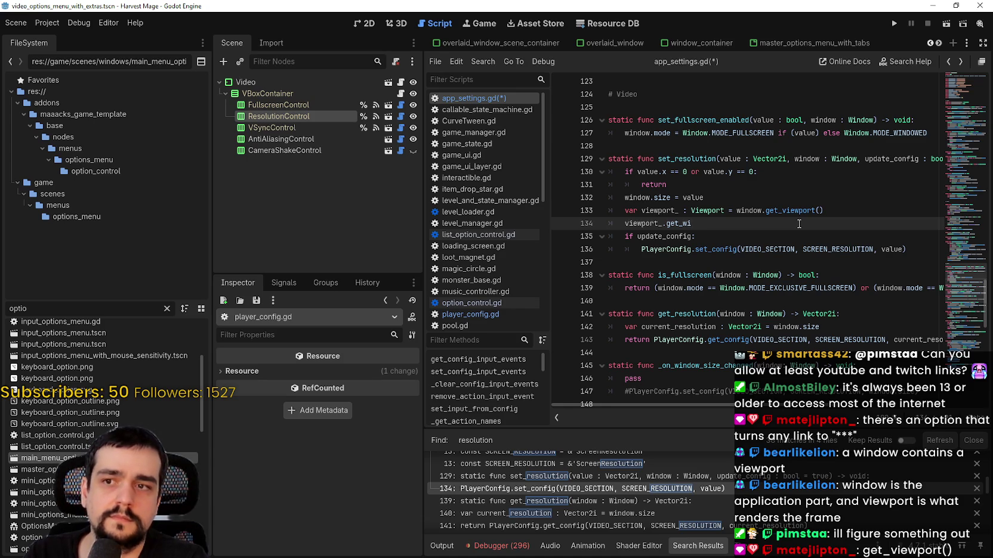
key("BackSpace")
key("BackSpace")
key("BackSpace")
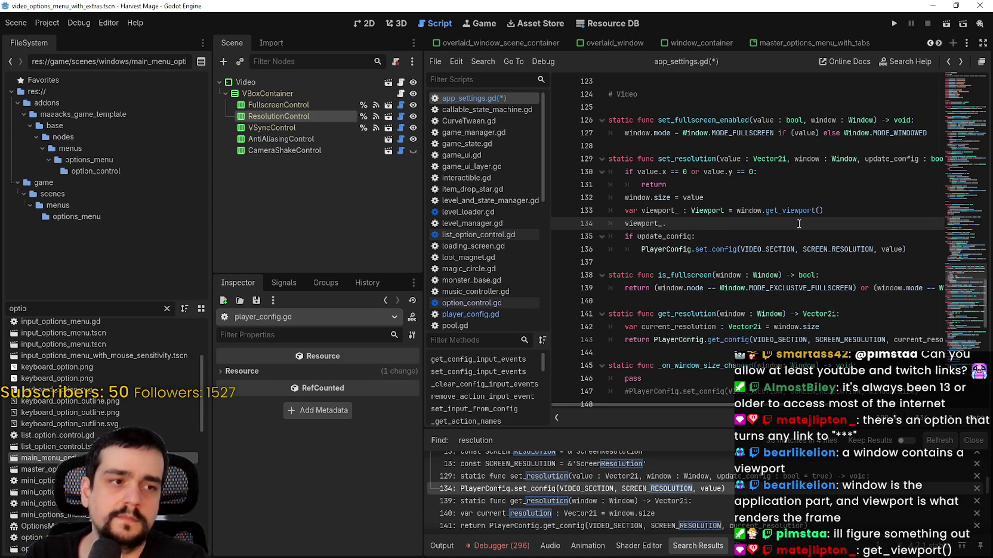
type("get_view")
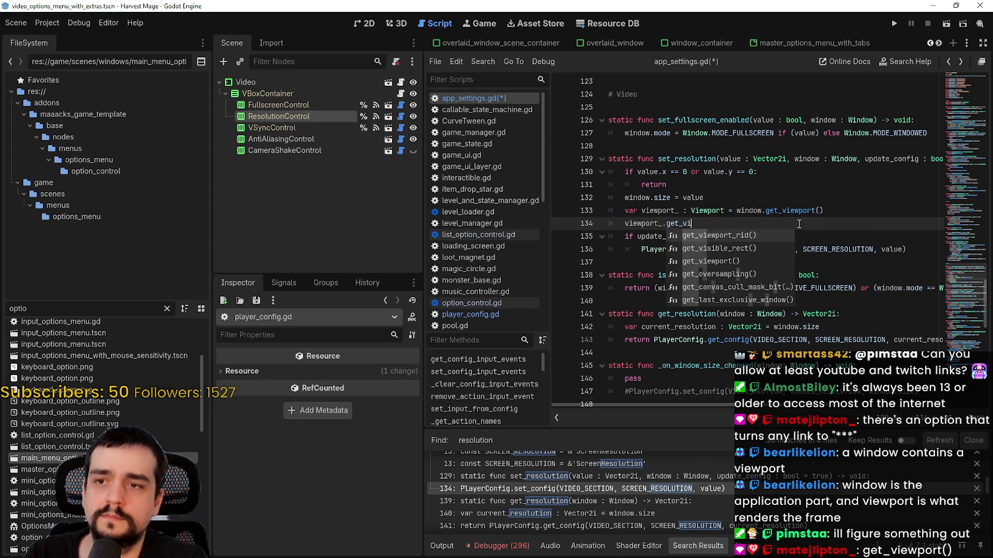
key("Down")
key("Return")
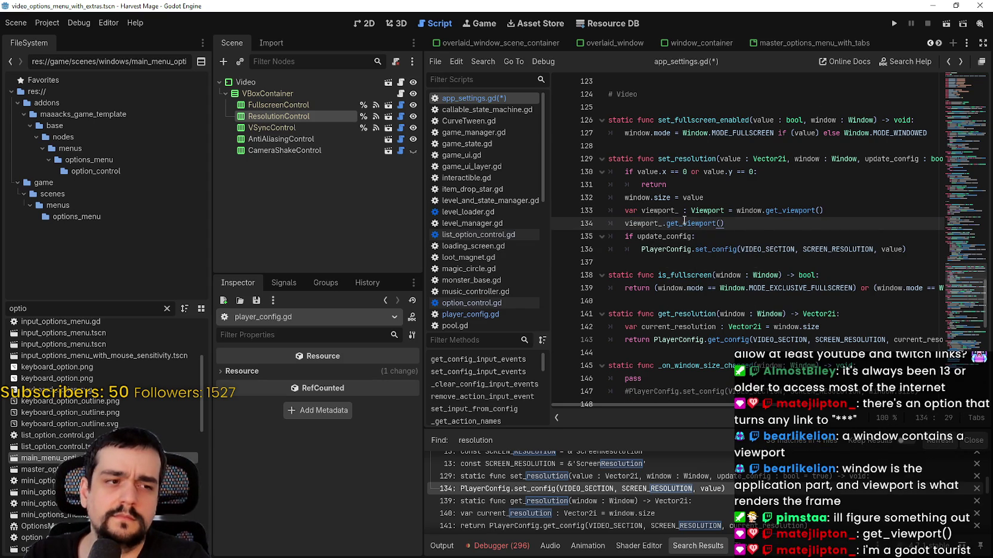
Dismiss the get_viewport popup and look up the Viewport class documentation.
left_click(720, 251)
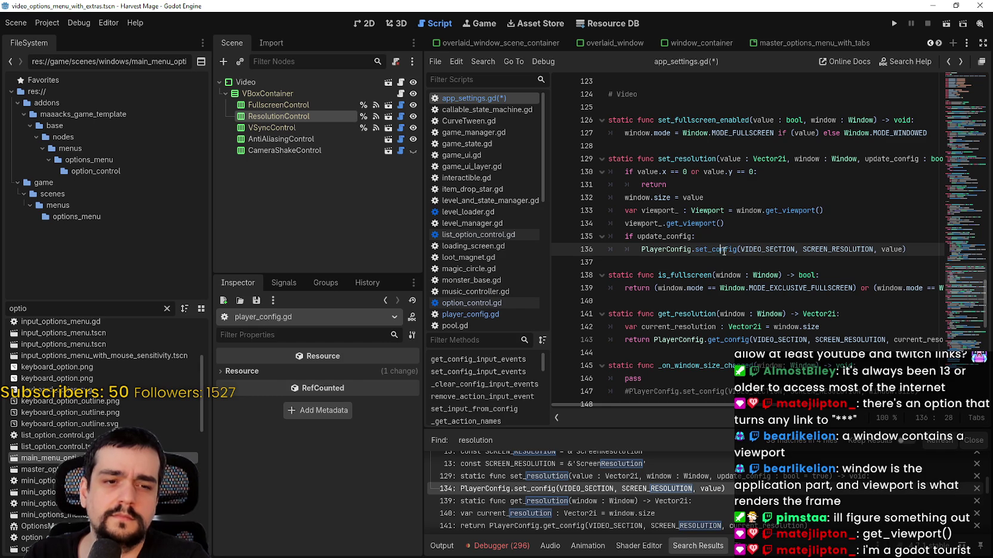
left_click(737, 224)
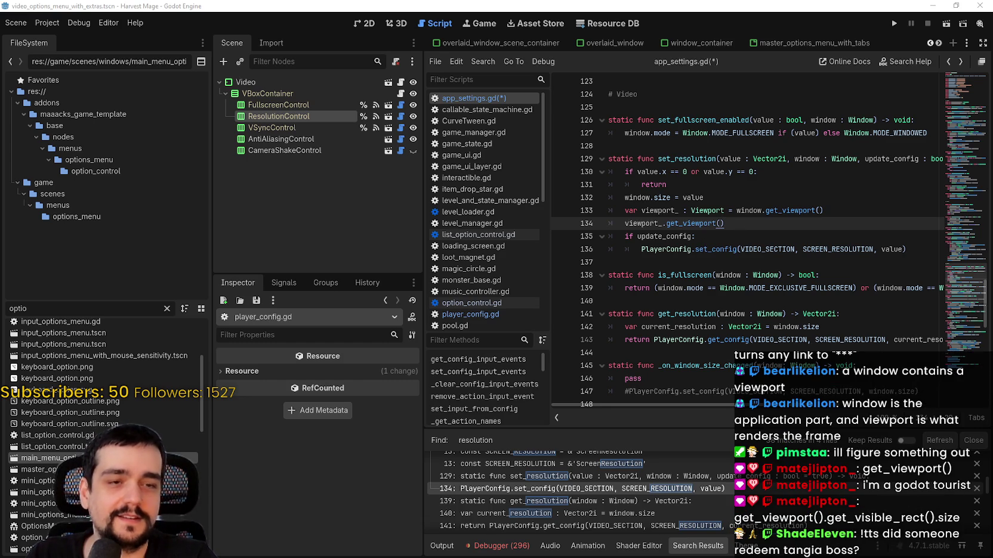
left_click(712, 210)
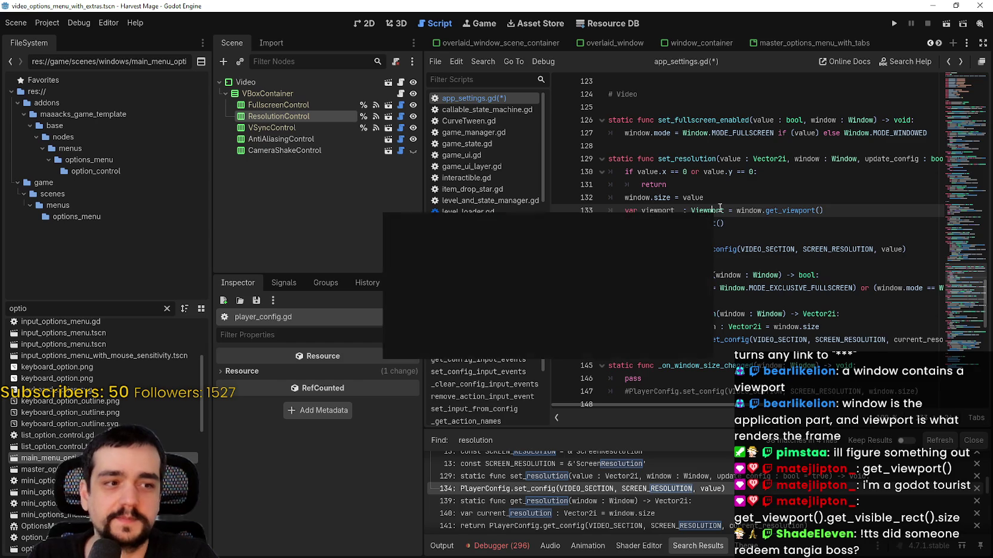
Close the Viewport documentation and select get_viewport() on line 134.
mouse_move(720, 207)
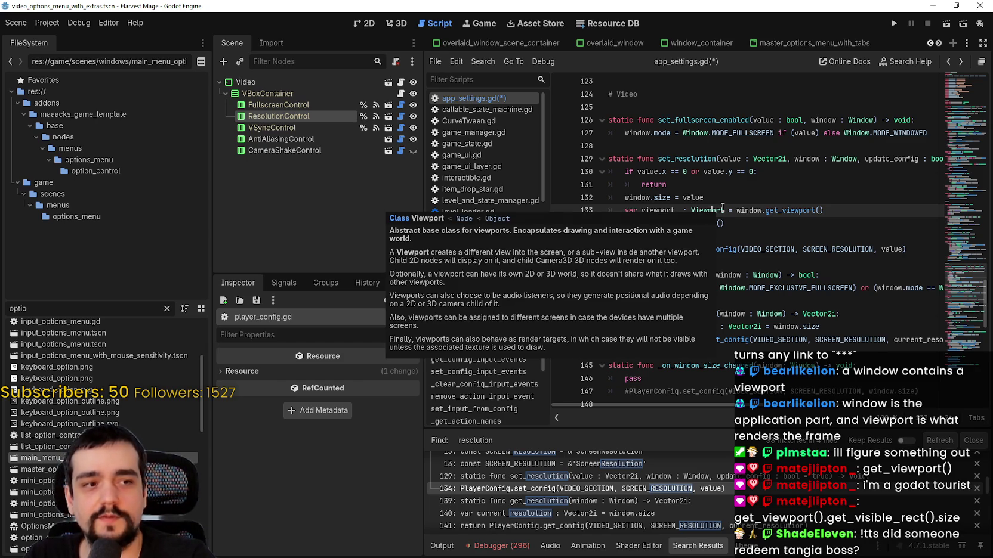
left_click(852, 207)
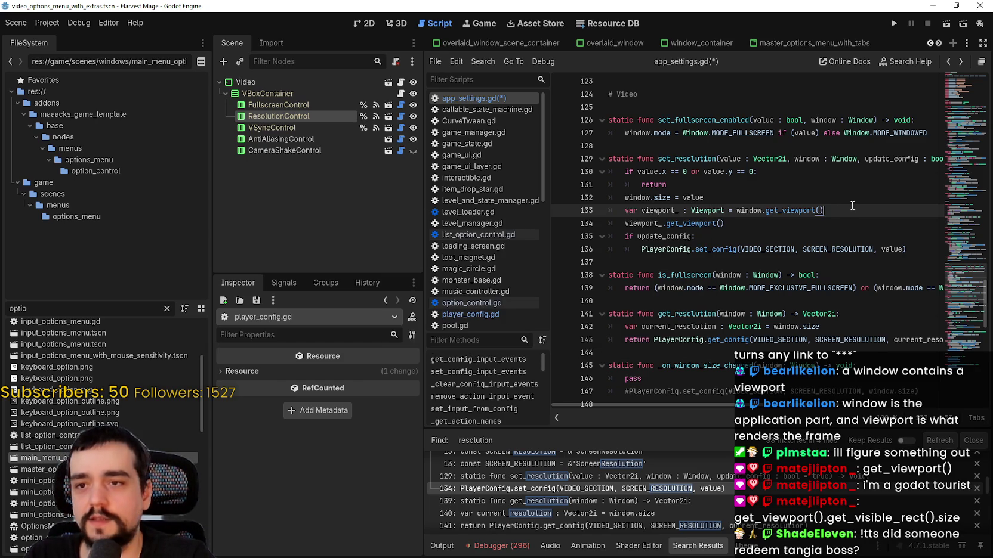
left_click_drag(625, 223, 733, 220)
left_click_drag(666, 224, 724, 222)
Replace it with get_visible_rect().size, then bring up Project Settings.
type("get_visi")
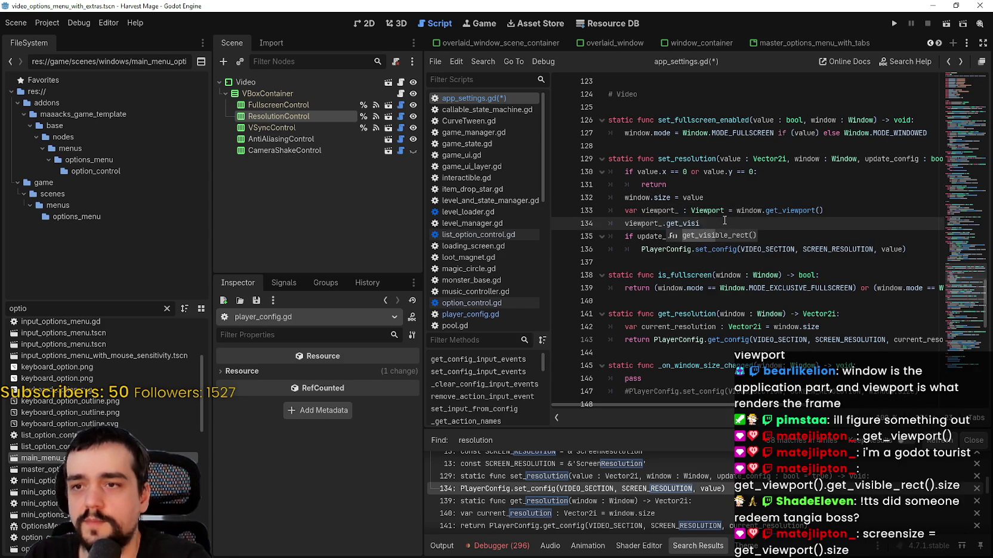
key("Return")
type(".size")
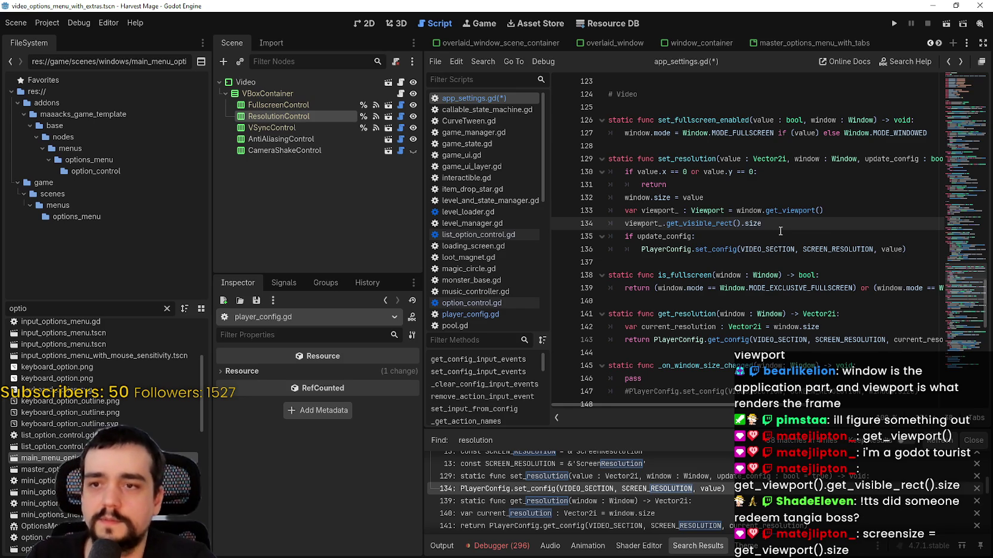
mouse_move(755, 225)
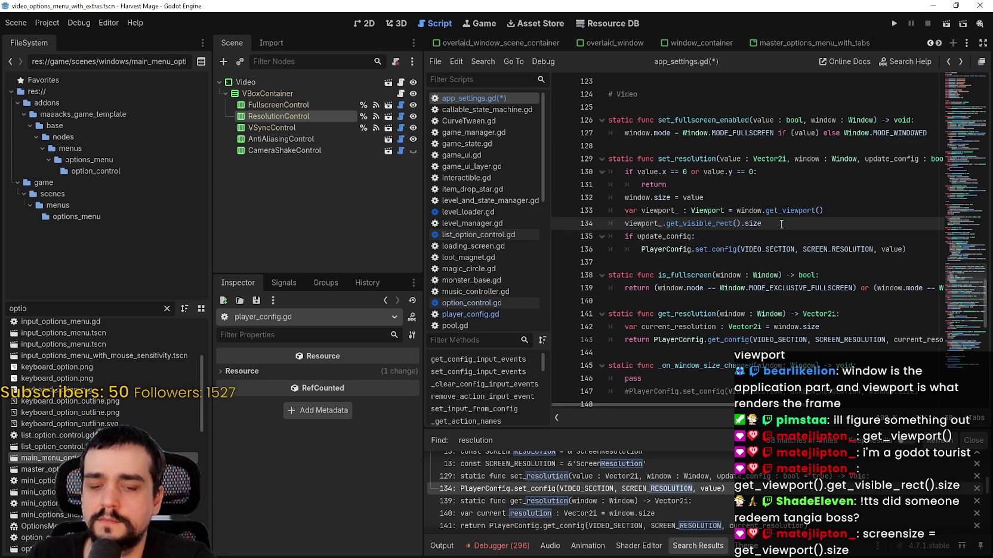
type(".vi")
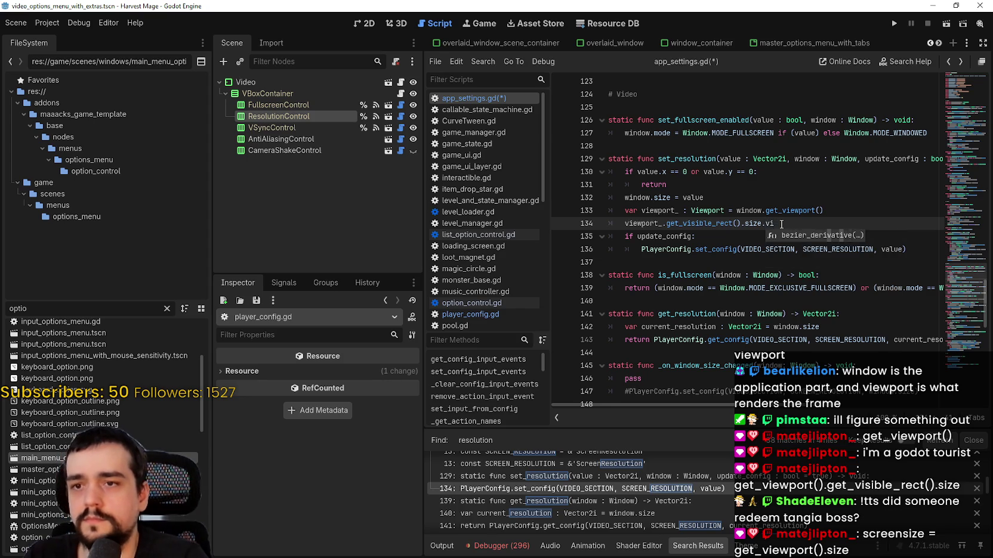
key("BackSpace")
key("BackSpace")
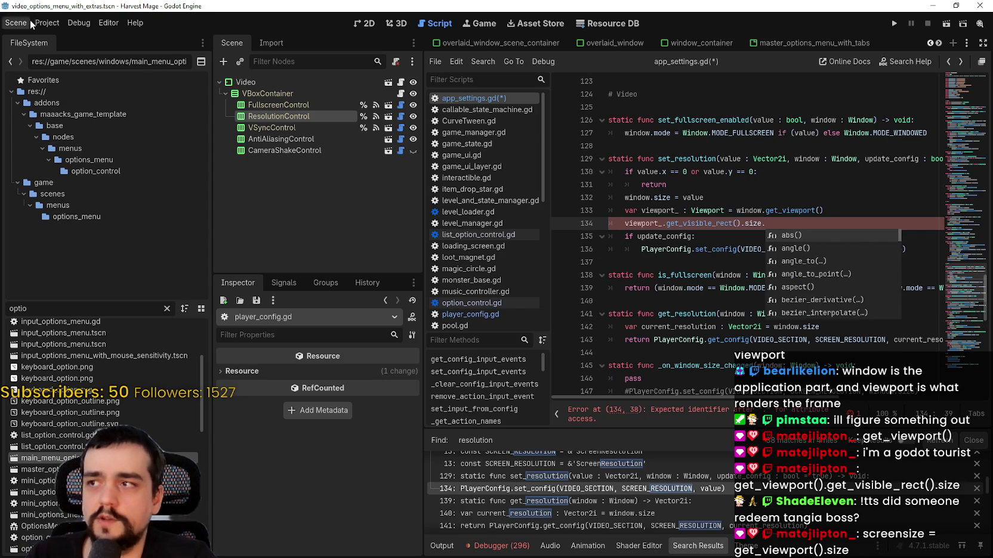
left_click(47, 23)
left_click(52, 41)
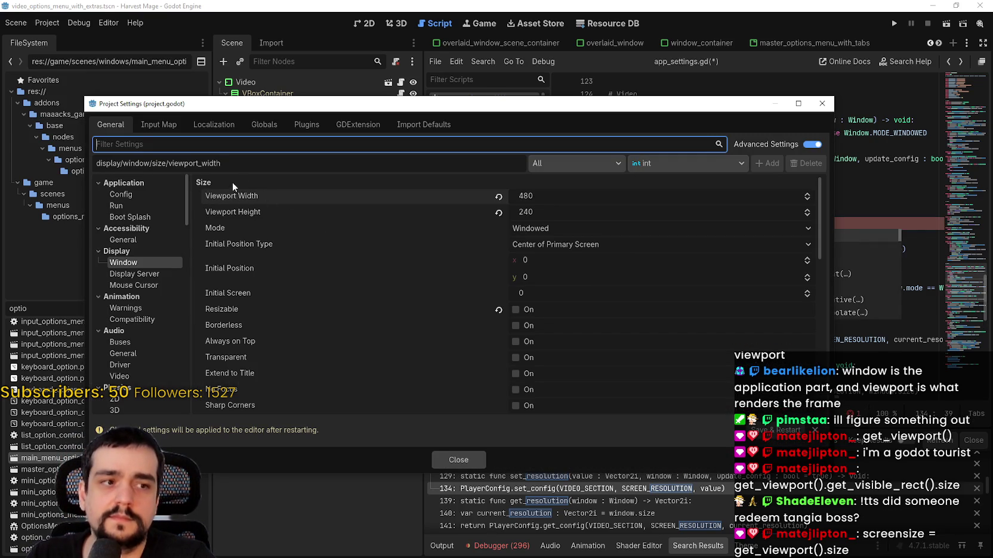
Open the documentation for the Viewport Width setting and move the Project Settings window aside.
mouse_move(257, 201)
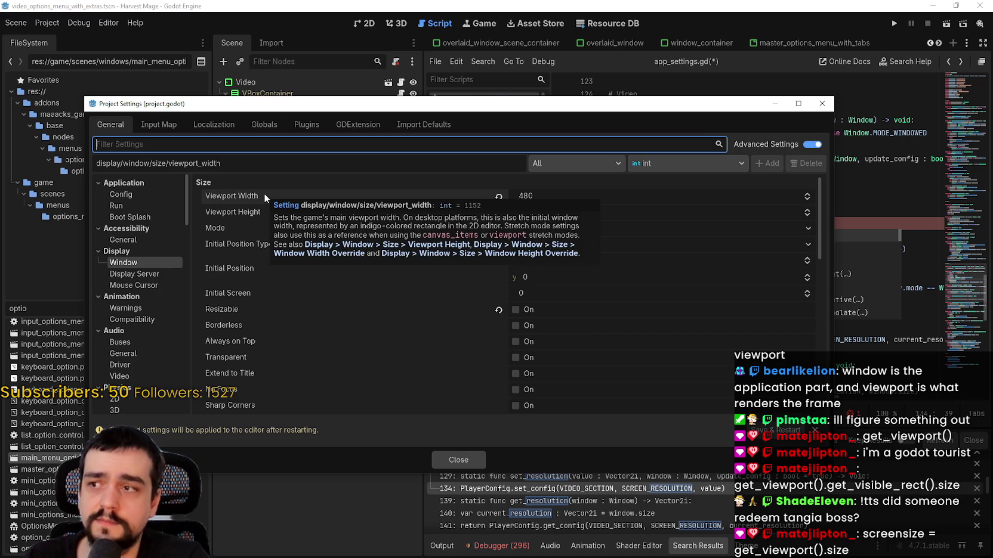
left_click(386, 206)
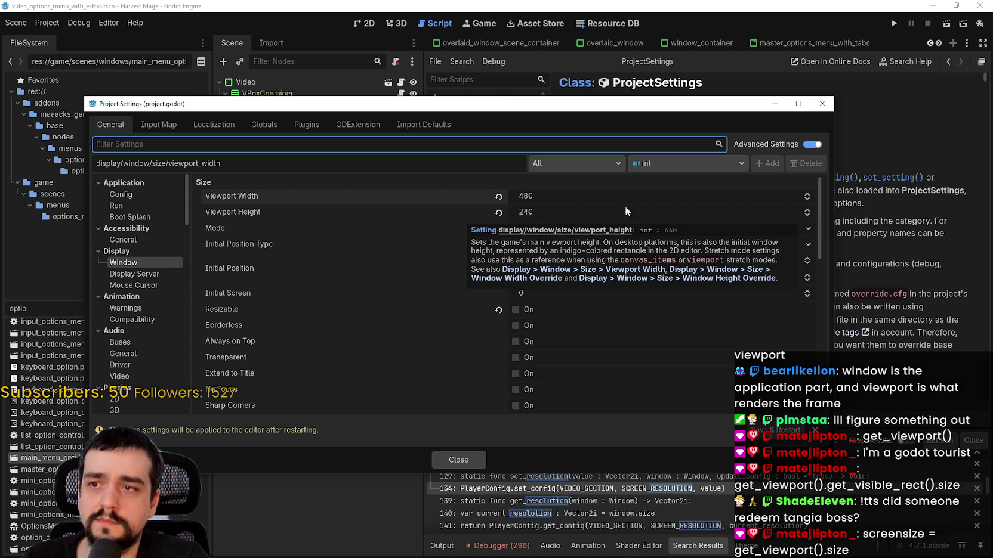
left_click_drag(663, 106, 597, 481)
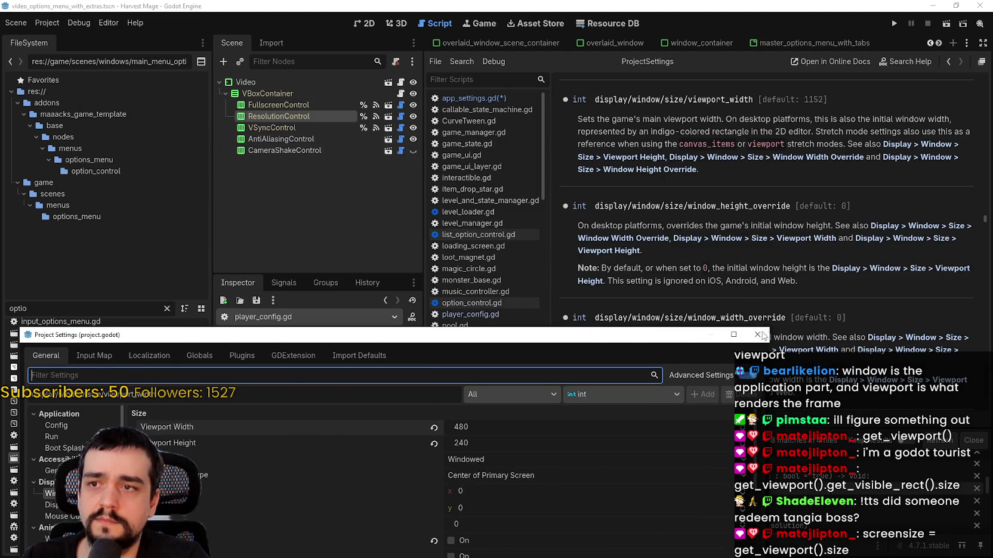
Copy the viewport_width property name from the ProjectSettings docs and return to app_settings.gd.
left_click(747, 137)
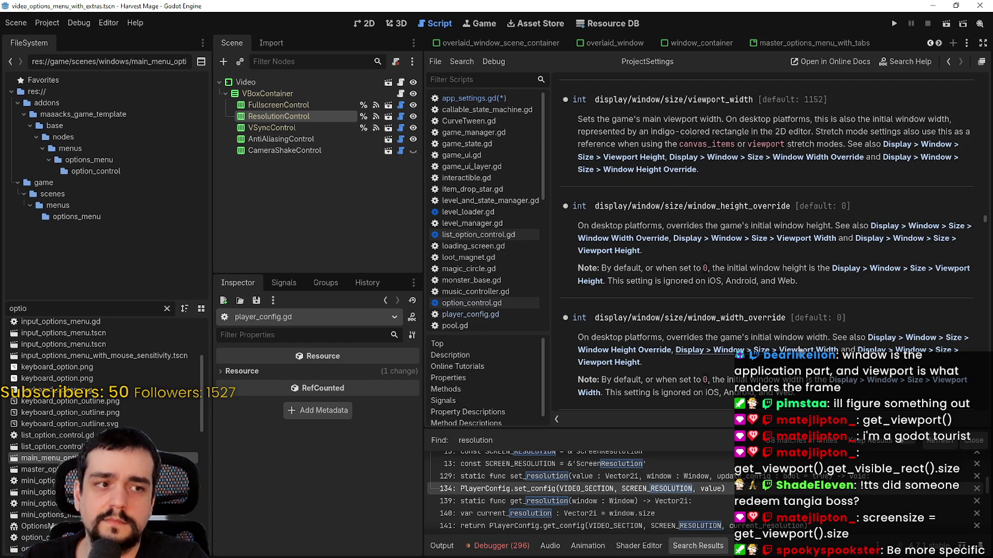
double_click(732, 100)
right_click(733, 101)
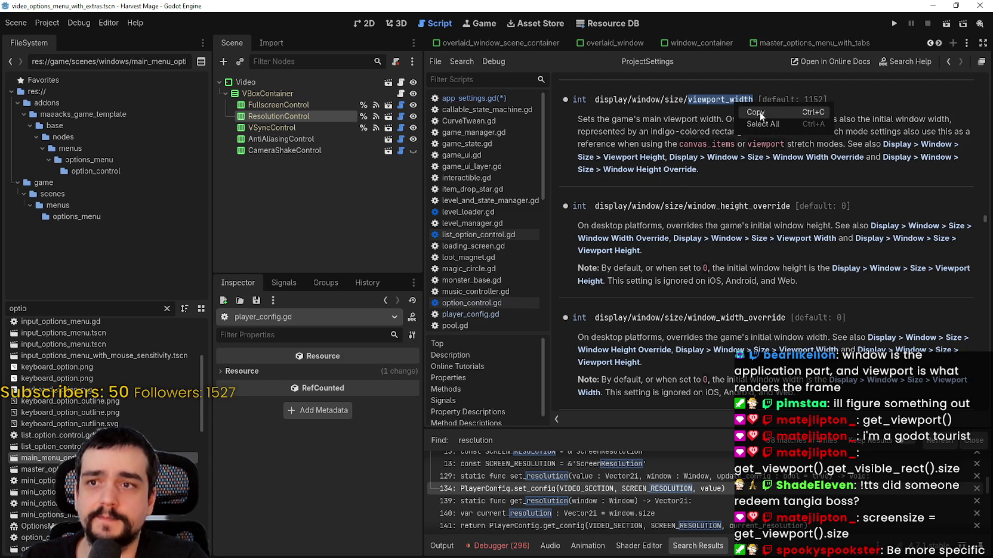
left_click(755, 112)
left_click_drag(711, 102, 597, 101)
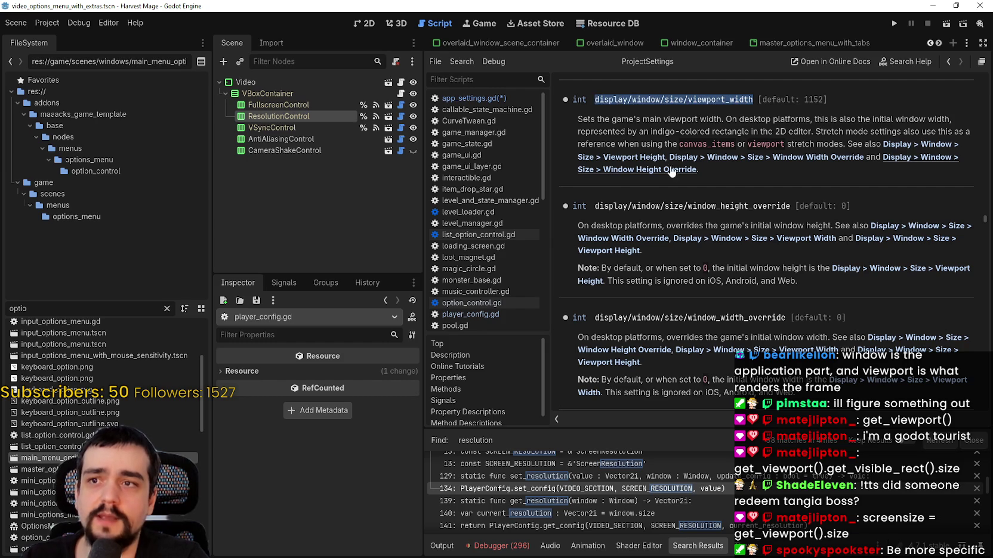
double_click(709, 101)
right_click(718, 101)
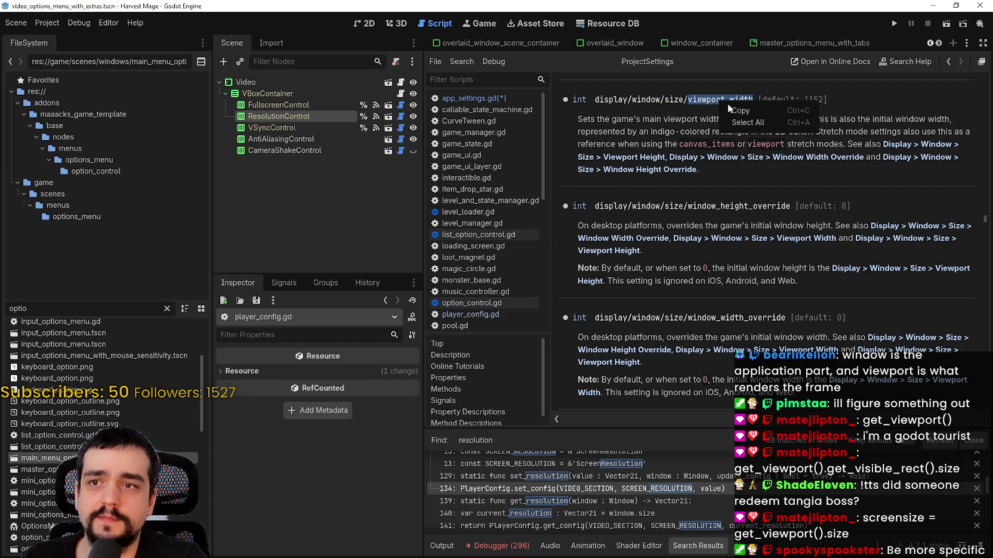
left_click(474, 98)
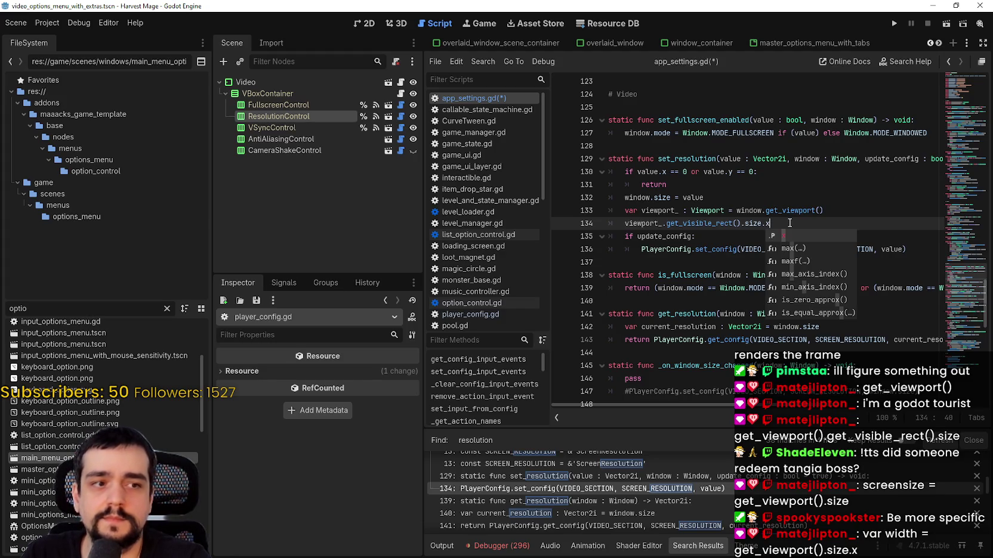
Add 'if value == Vector2(1280,720):' on a new line below the window size assignment.
left_click(697, 200)
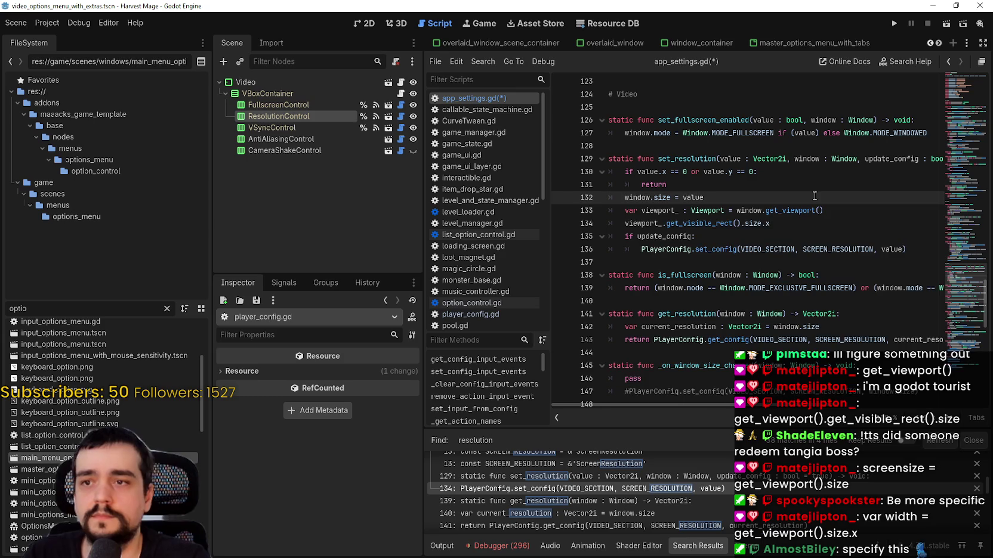
key("Return")
type("if")
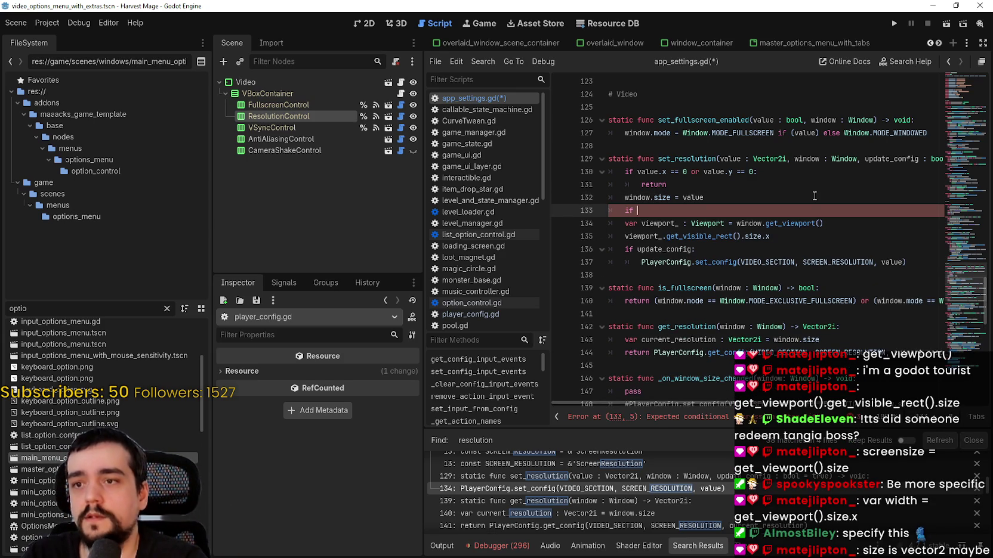
left_click_drag(668, 402, 703, 401)
type("value")
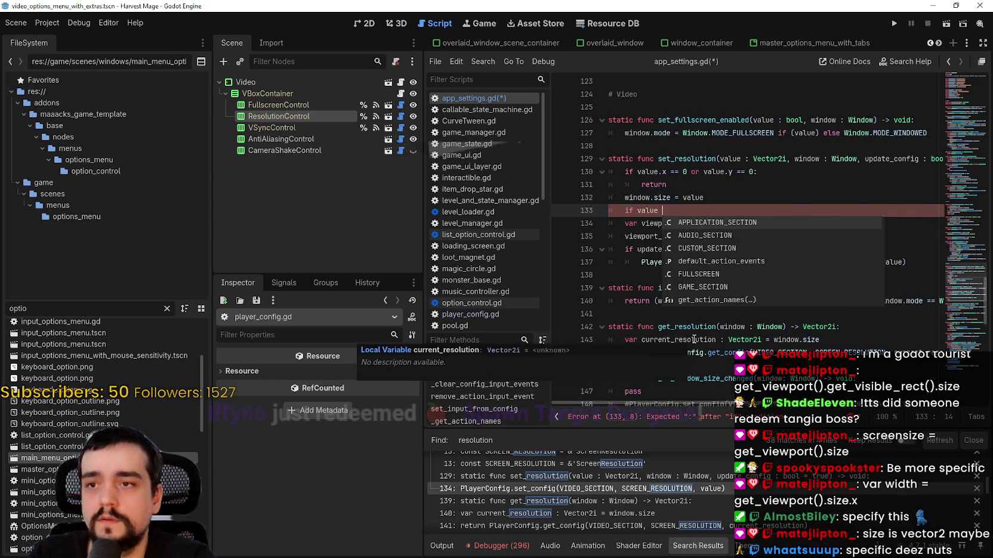
type(" =")
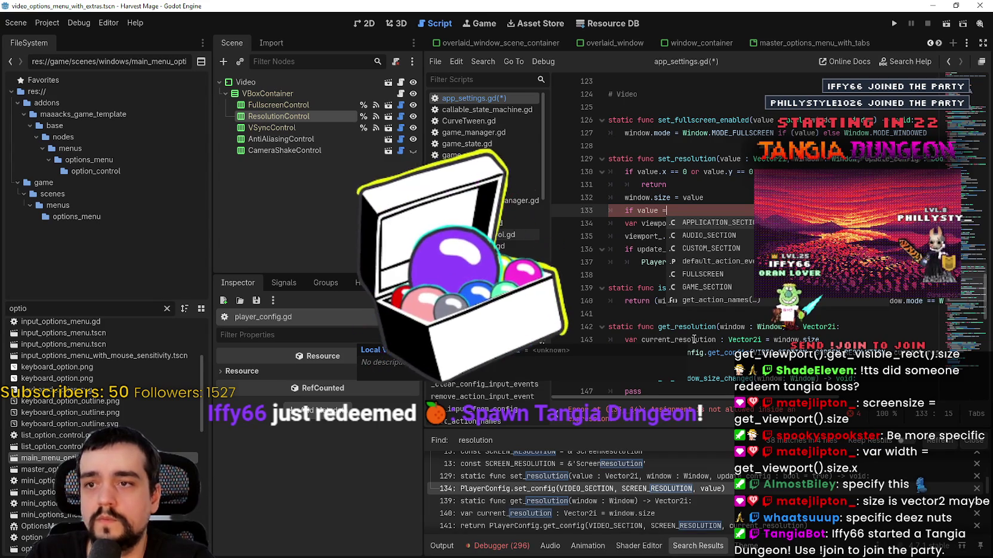
type("= Vector2(")
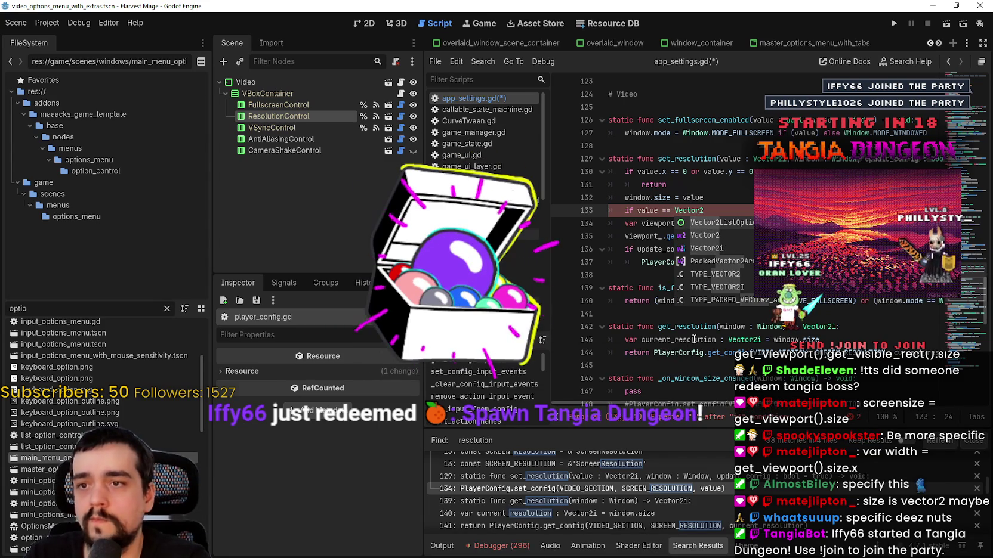
type("1280")
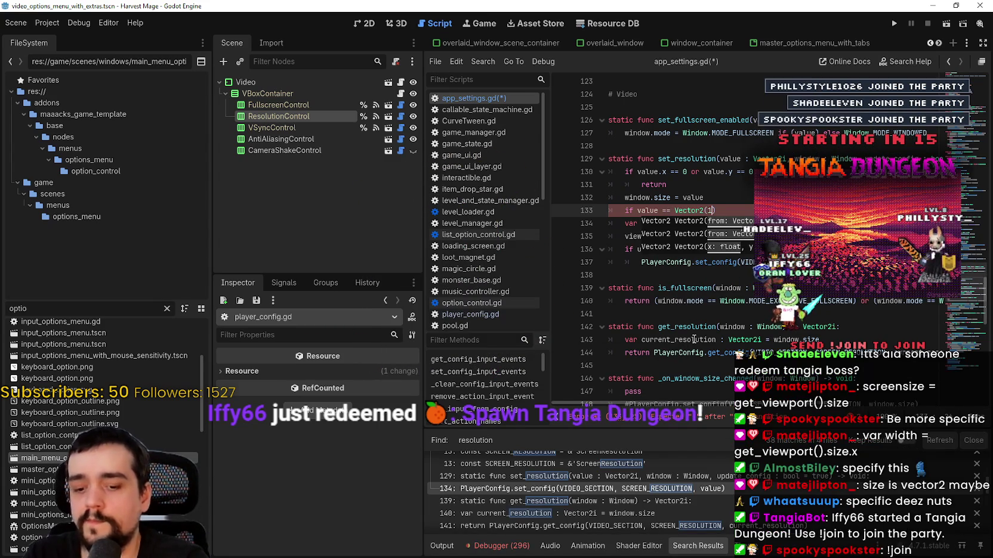
type(",720")
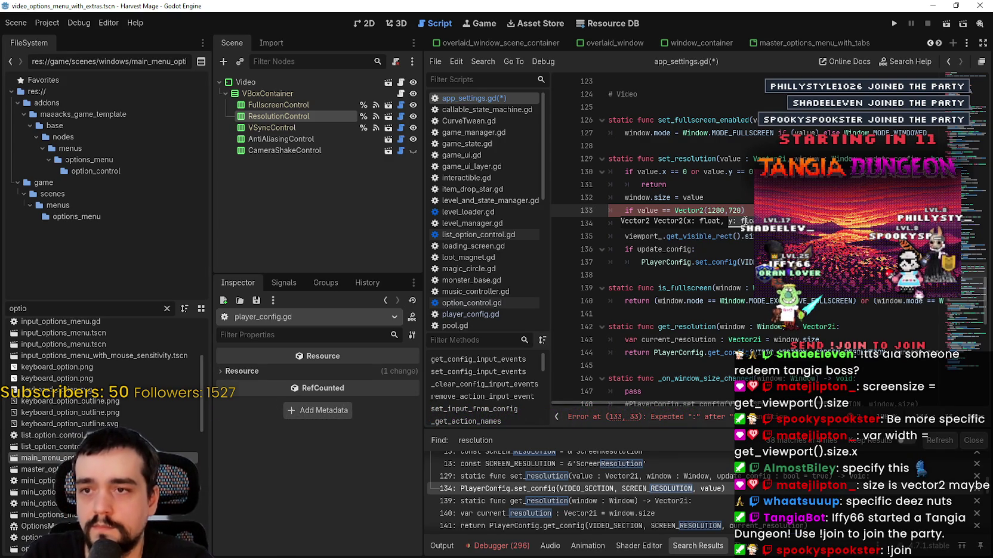
type(":")
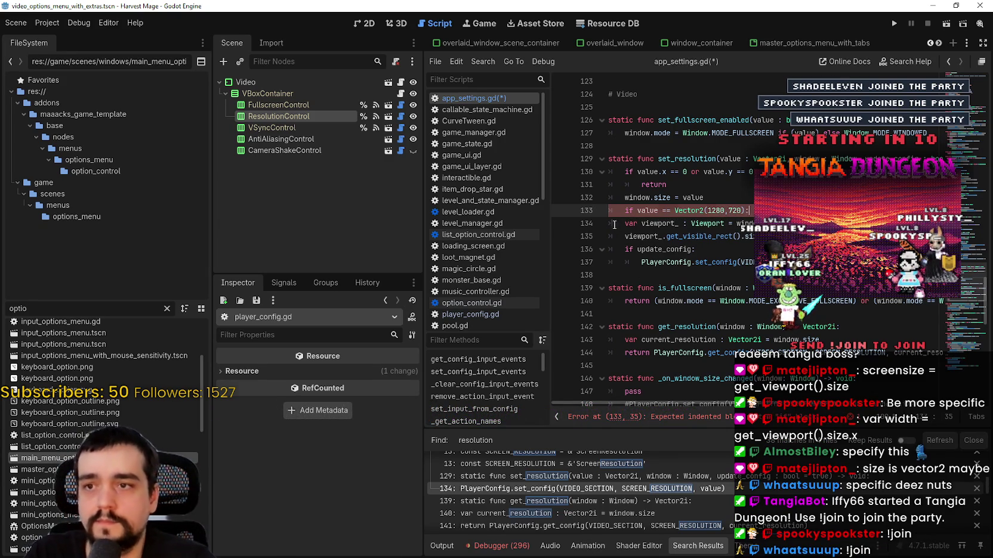
Indent the two viewport lines under the new check and append '=' to line 135.
key("Down")
key("Home")
key("Tab")
key("Down")
key("Home")
key("Tab")
key("End")
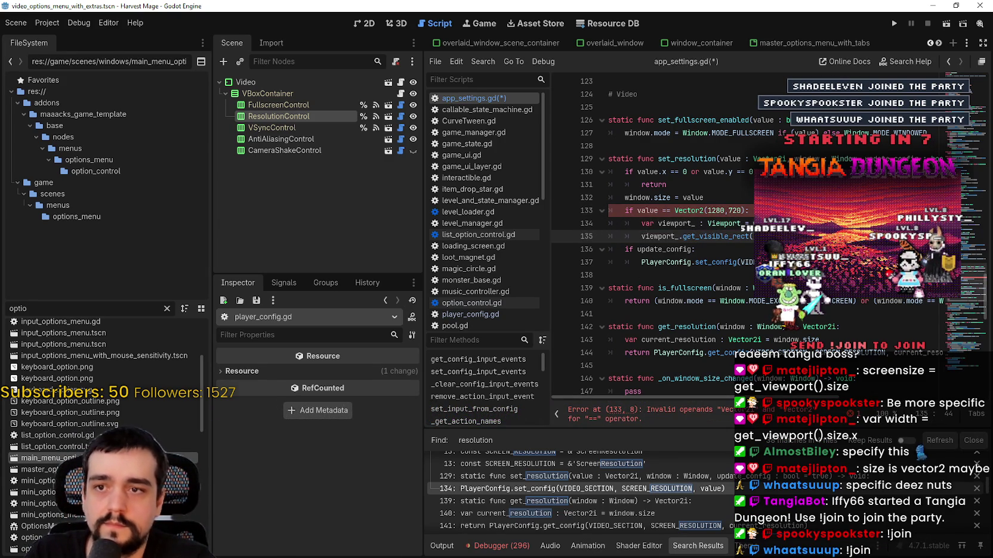
type("=")
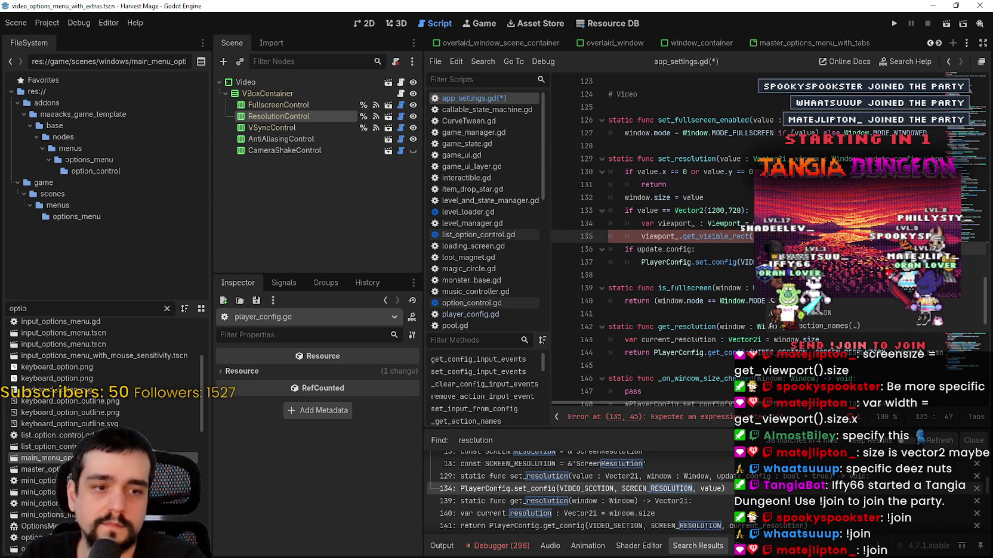
key("alt+Tab")
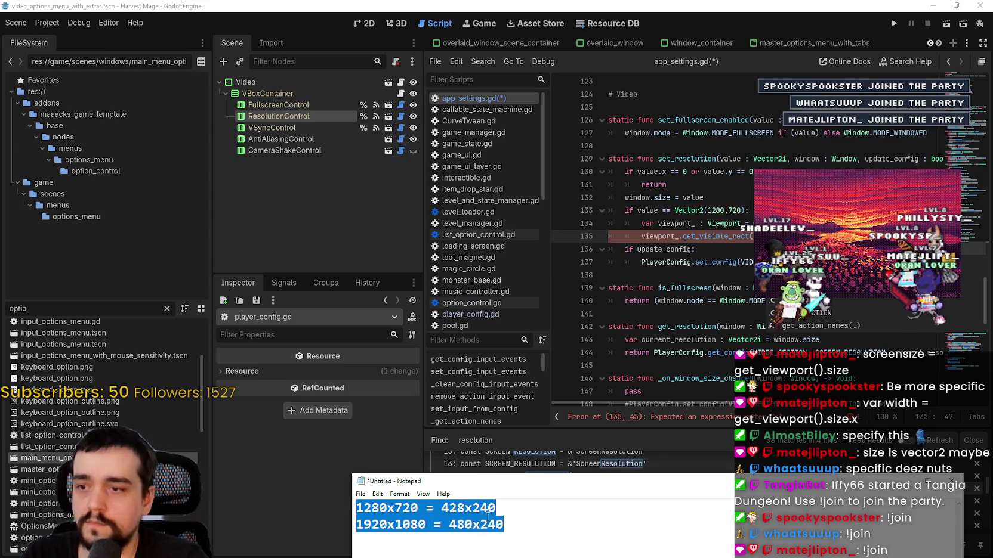
Check the 428 width in the notes, change the check to Vector2i(1280,720), and save.
left_click(456, 511)
left_click_drag(491, 511, 444, 511)
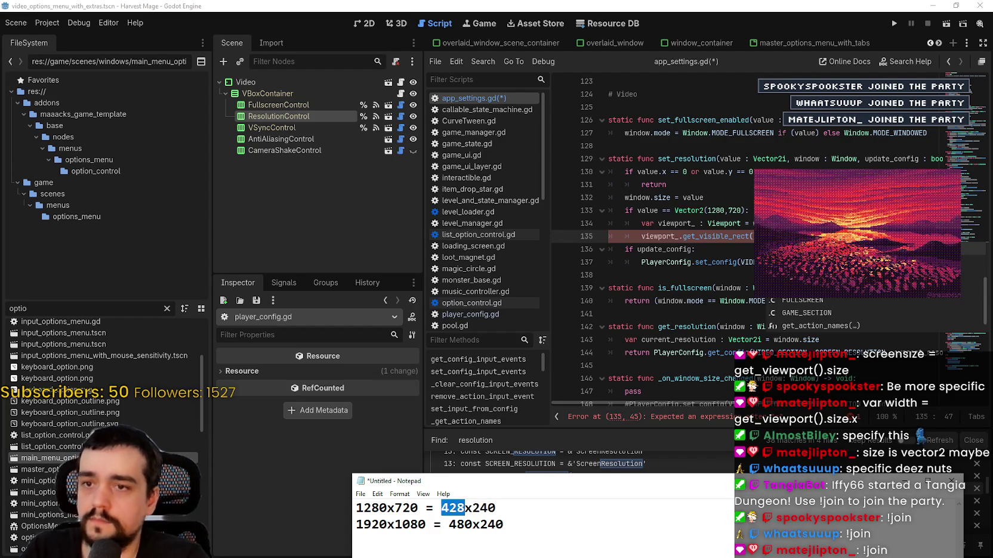
key("alt+Tab")
left_click(695, 250)
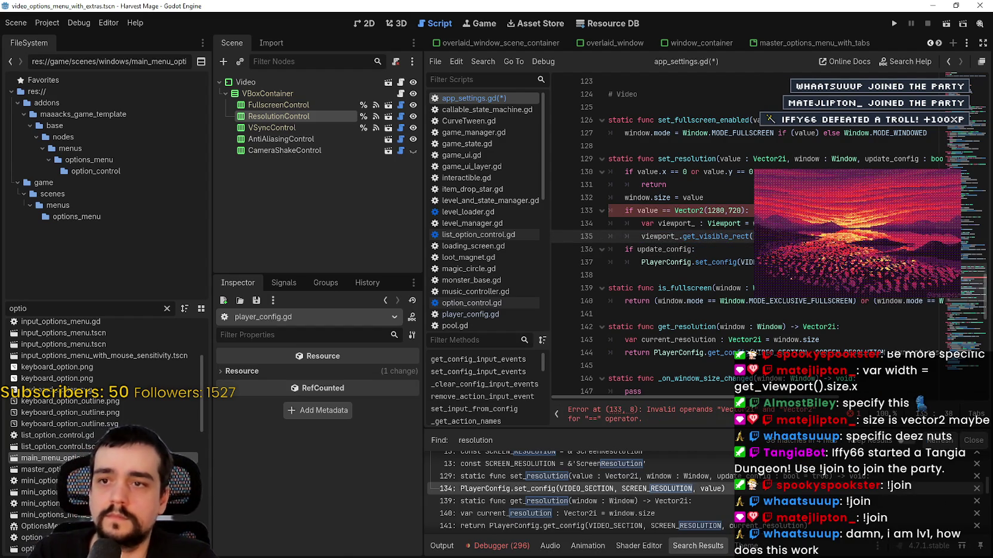
left_click(749, 210)
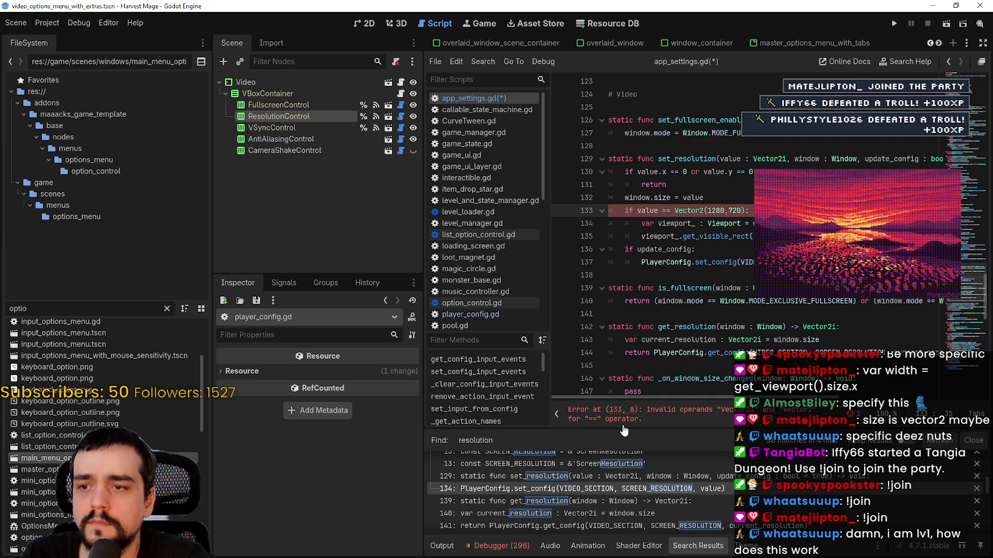
left_click(704, 213)
type("i")
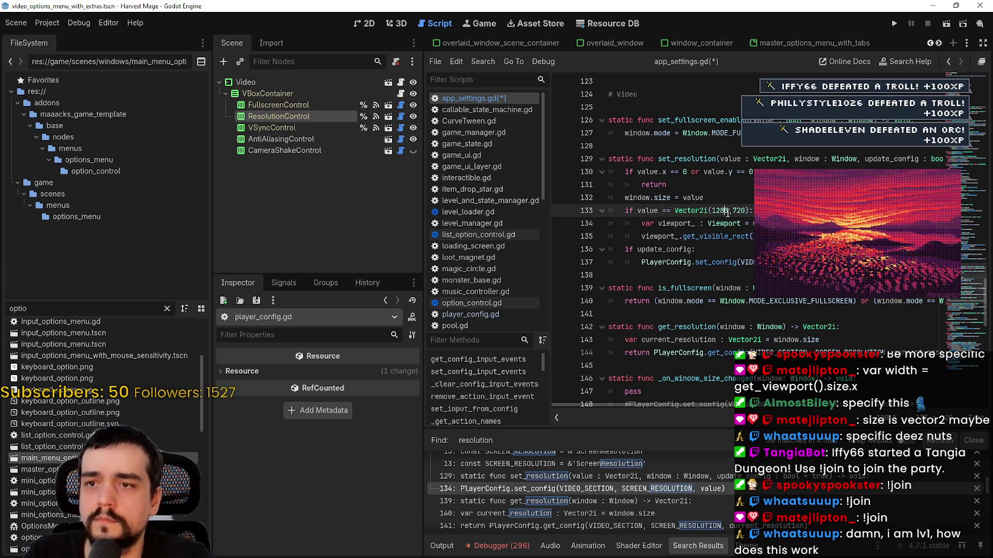
left_click(727, 213)
type(".0")
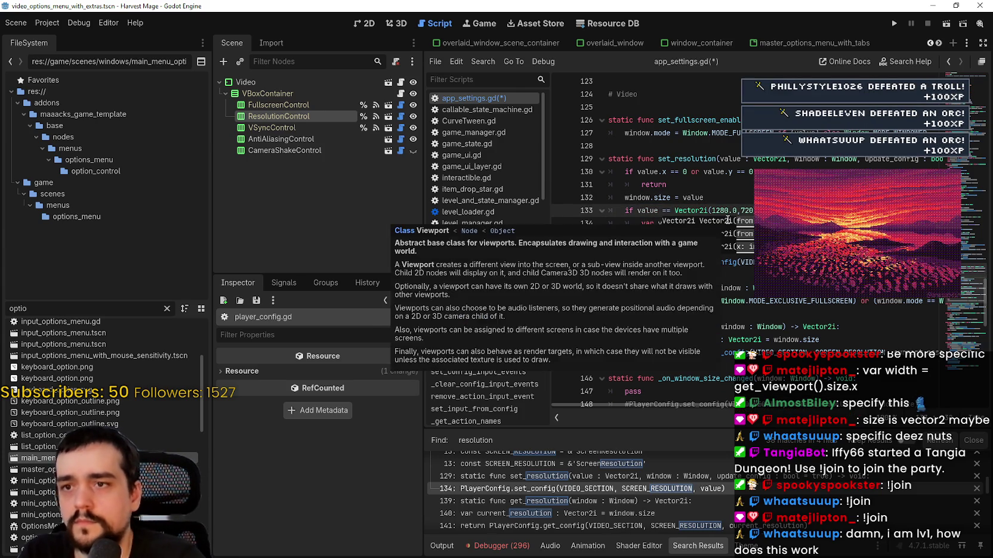
key("BackSpace")
key("BackSpace")
key("ctrl+s")
Add an else: branch containing a viewport_.get_visible_rect() line and save.
left_click(695, 250)
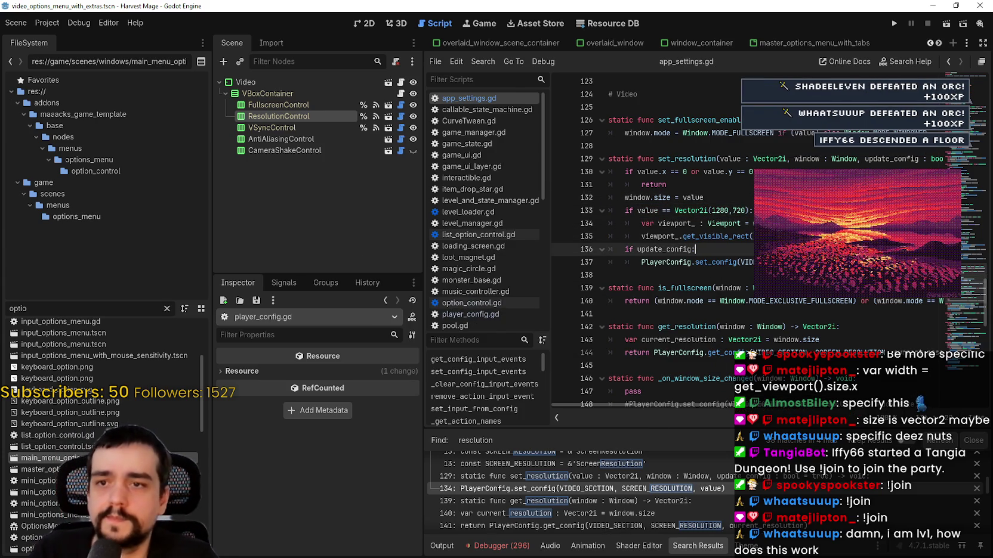
left_click(708, 236)
left_click(738, 260)
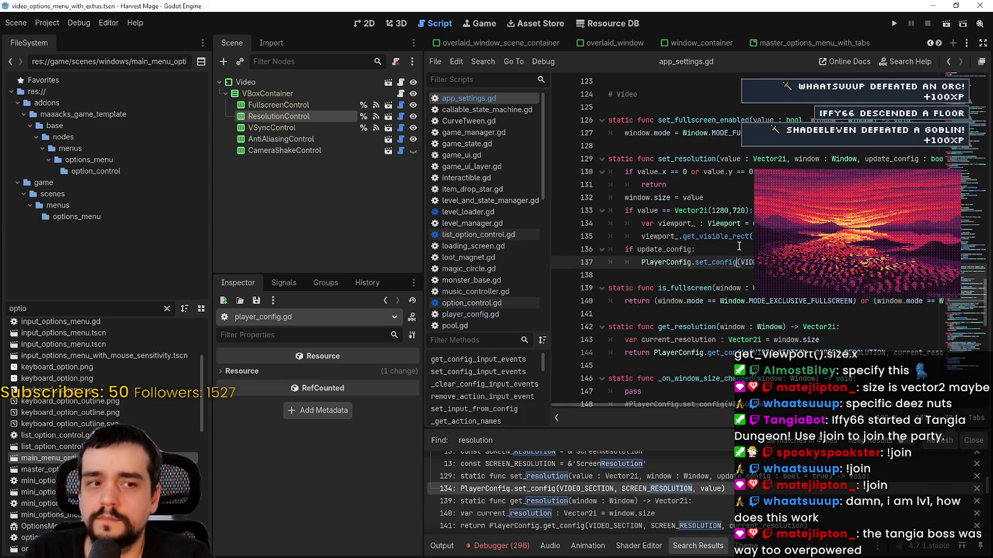
key("Up")
key("Up")
key("End")
key("Return")
key("BackSpace")
type("else")
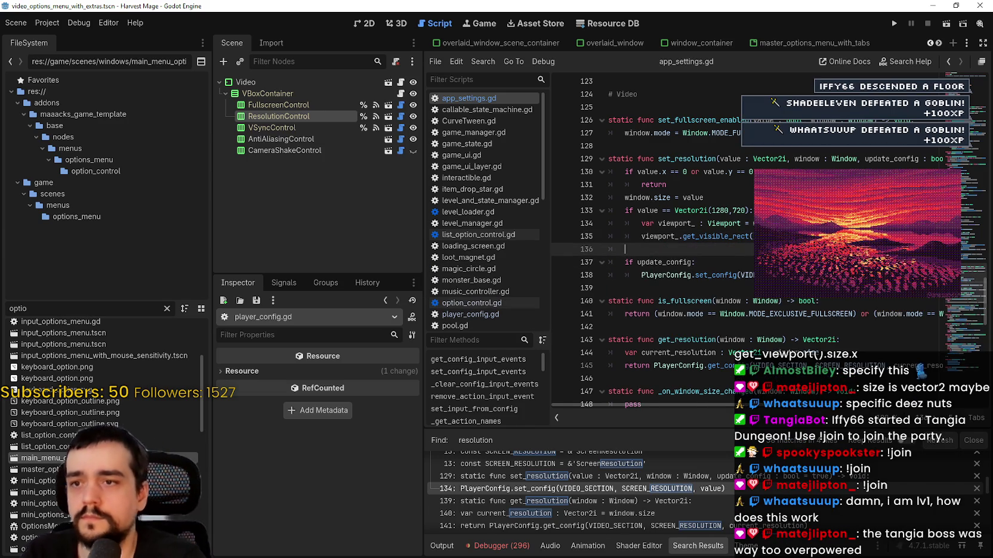
type(":")
key("Return")
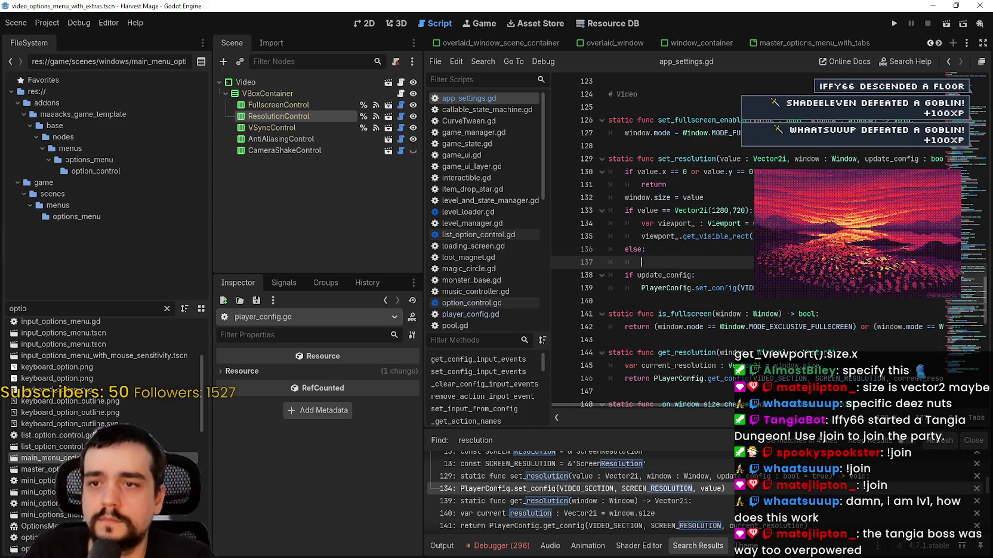
type("viewport_.get_visible_rect(")
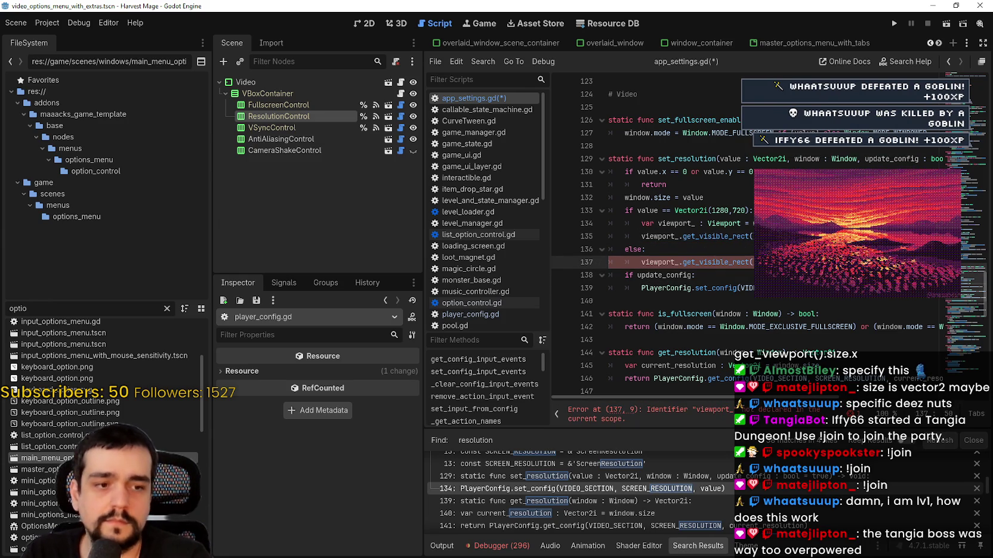
key("alt+Tab")
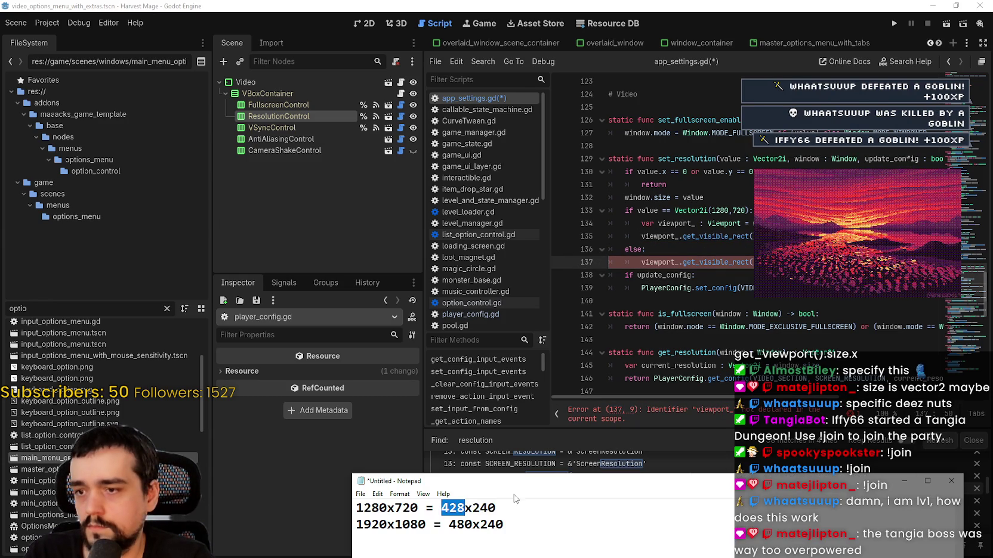
key("alt+Tab")
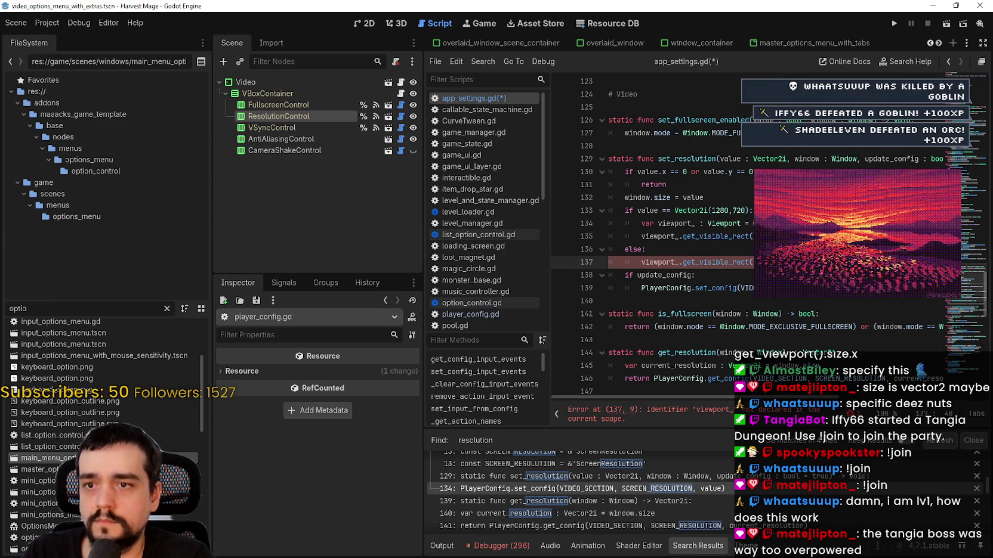
key("ctrl+s")
Move the viewport_ variable declaration above the Vector2i(1280,720) check.
left_click(799, 236)
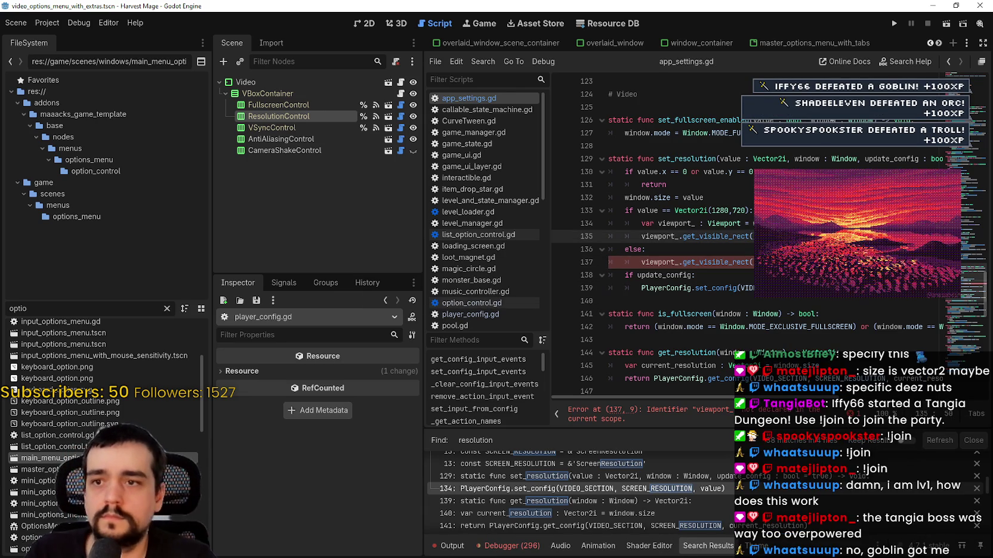
key("Down")
key("Down")
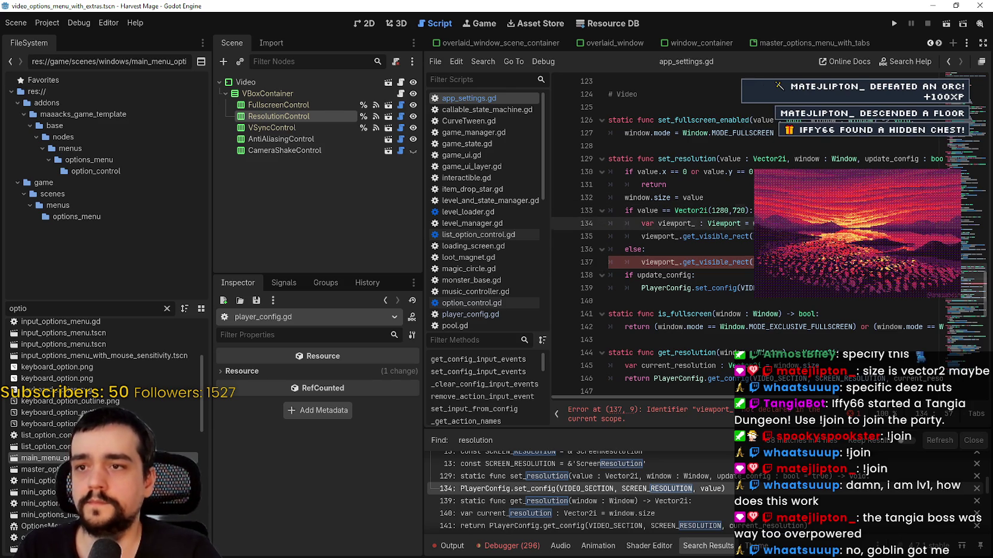
left_click_drag(746, 223, 642, 224)
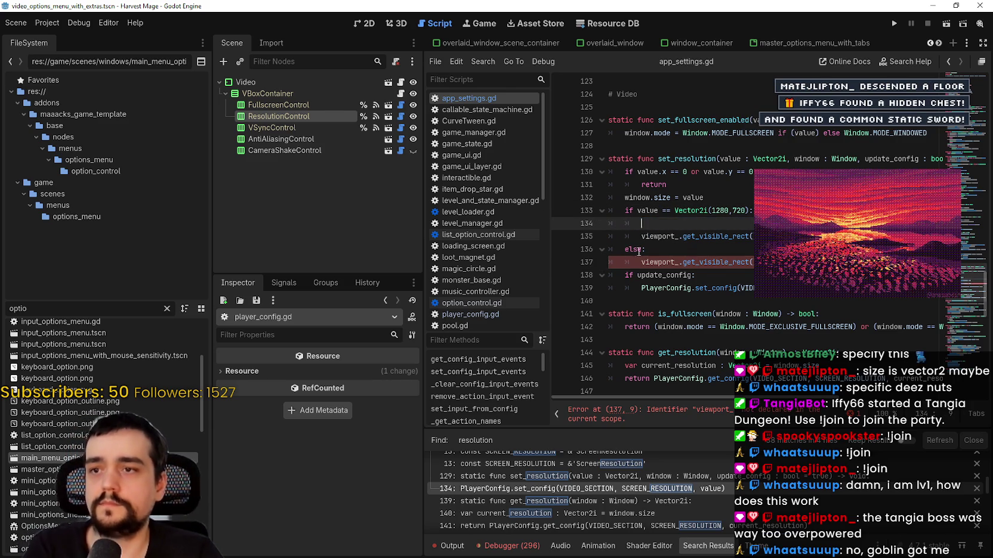
key("ctrl+x")
left_click(707, 199)
key("Return")
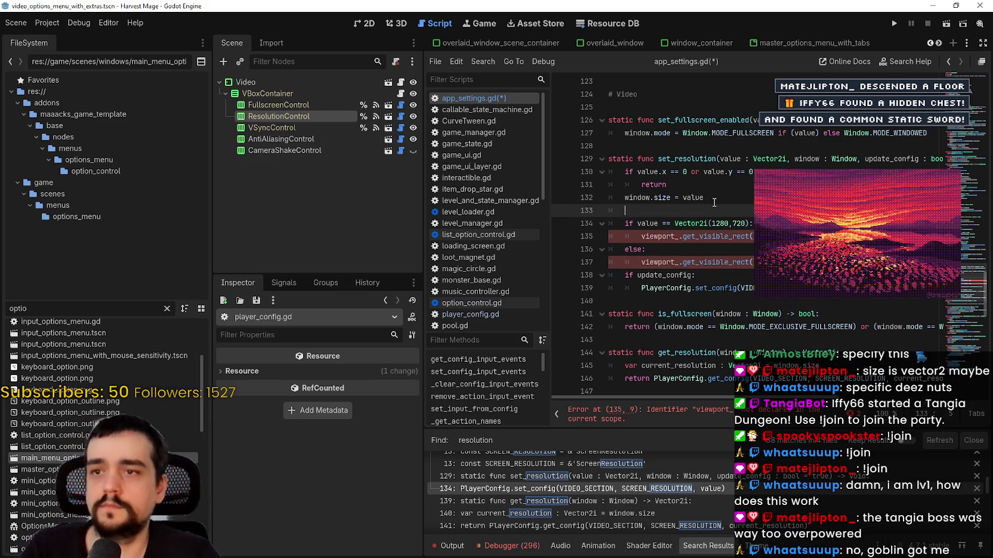
key("ctrl+v")
key("Up")
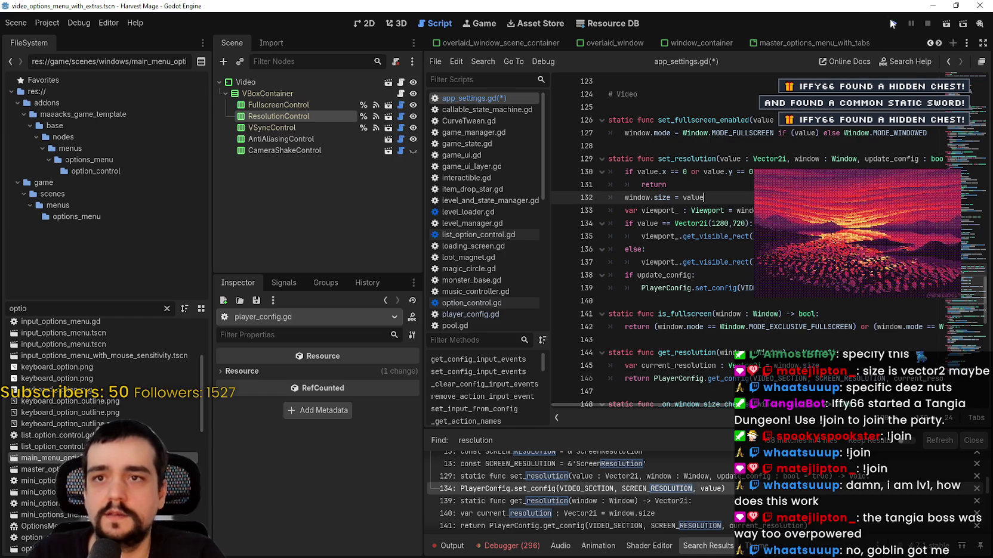
Run the project and continue the saved Harvest Mage game from its title menu.
left_click(894, 24)
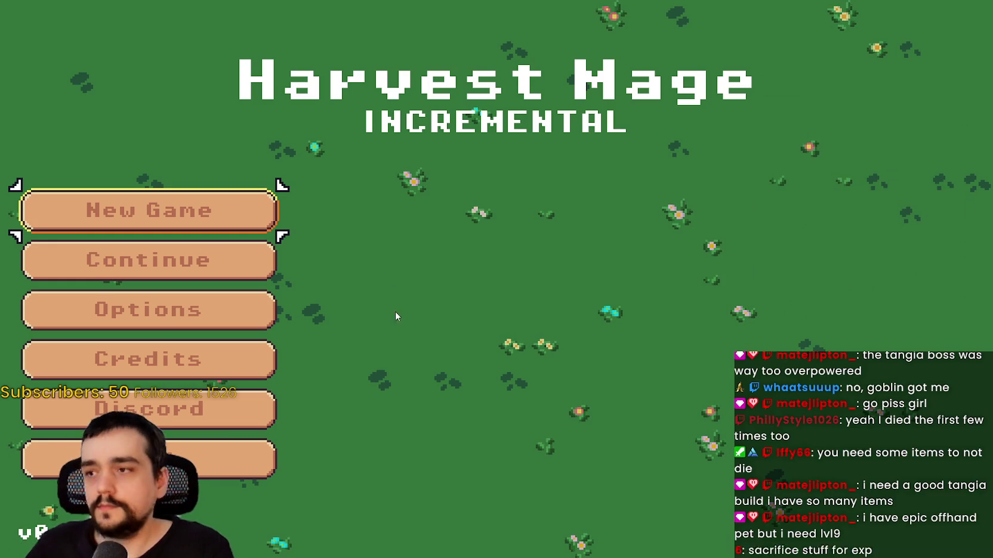
left_click(215, 257)
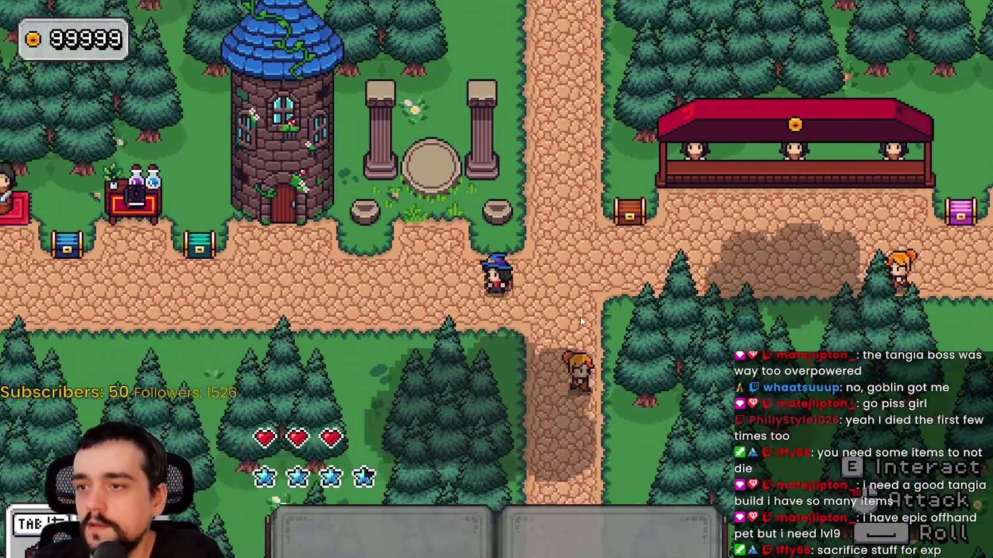
Turn off Fullscreen and set the game's Video resolution to 1280 x 720, then resume.
key("Escape")
left_click(149, 289)
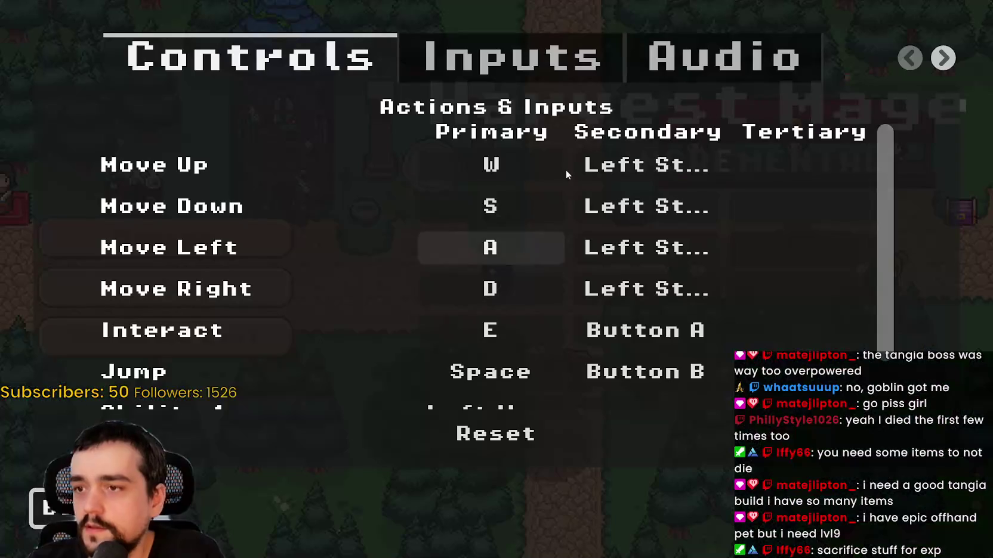
left_click(943, 58)
left_click(596, 58)
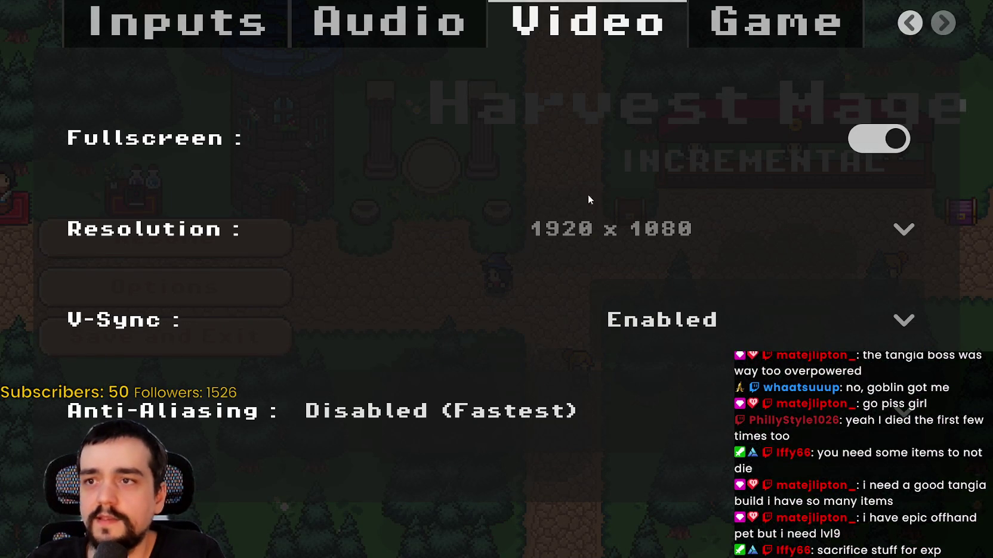
left_click(868, 146)
left_click(566, 245)
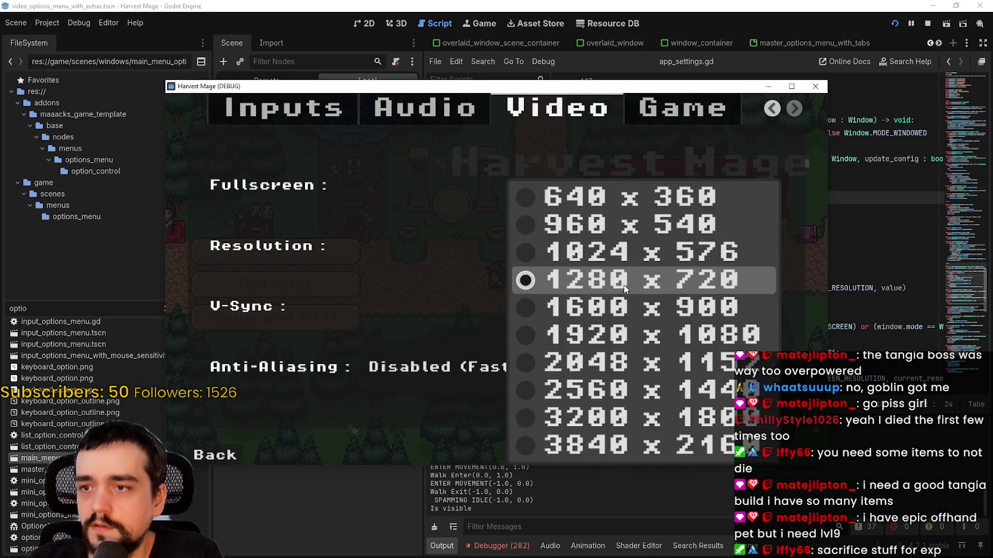
left_click(303, 459)
left_click(236, 452)
left_click(336, 254)
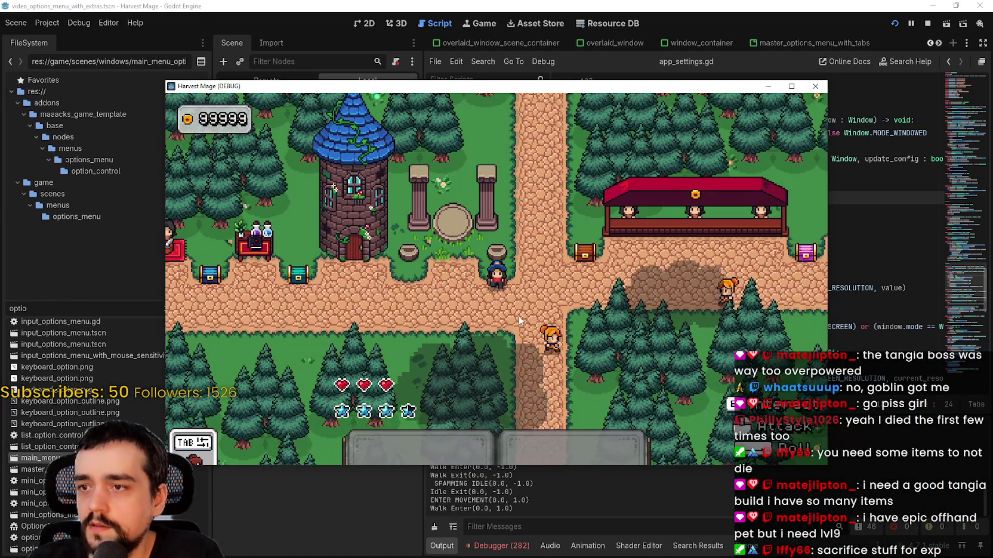
Walk the mage around to test the view, then close the game window.
key("d")
key("w")
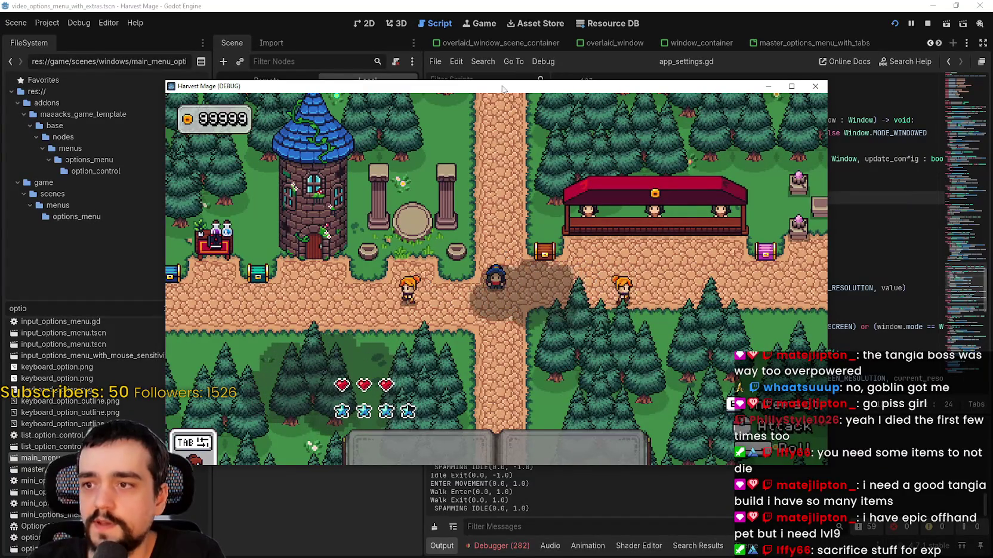
left_click_drag(496, 89, 496, 64)
left_click(815, 61)
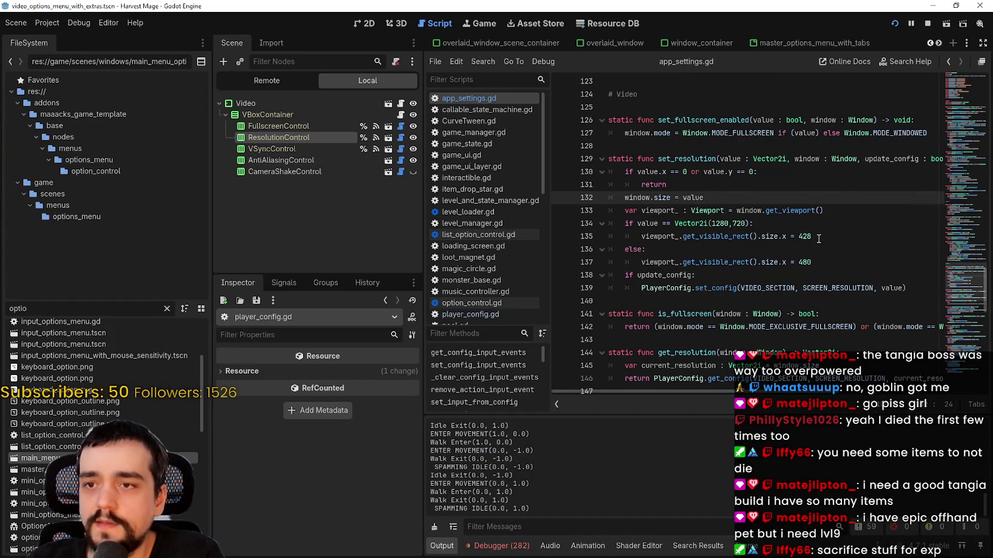
In the Remote scene tree, set the root window's Content Scale size x to 428.
left_click_drag(811, 262, 590, 236)
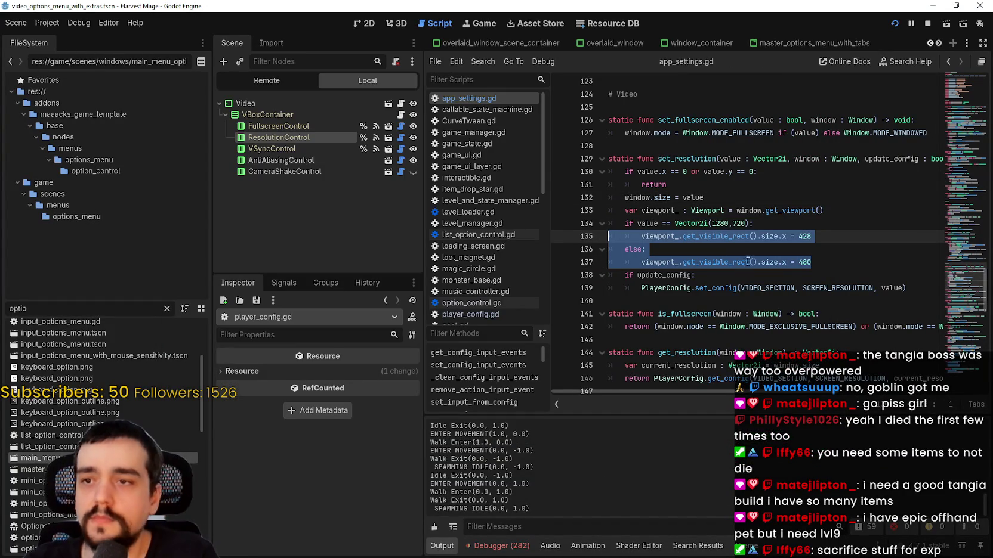
left_click(604, 238)
left_click(257, 82)
left_click(243, 104)
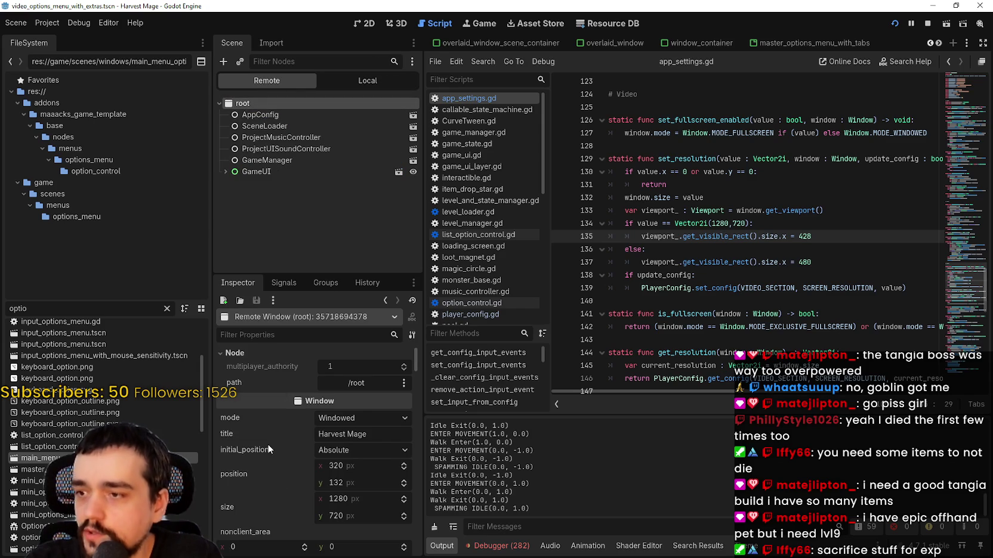
mouse_move(267, 444)
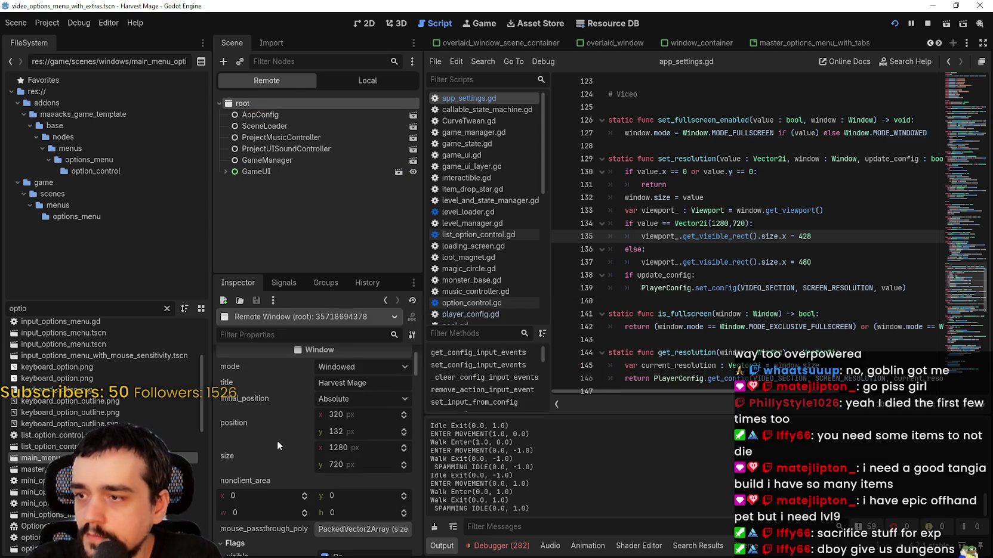
scroll(276, 443, "down", 1)
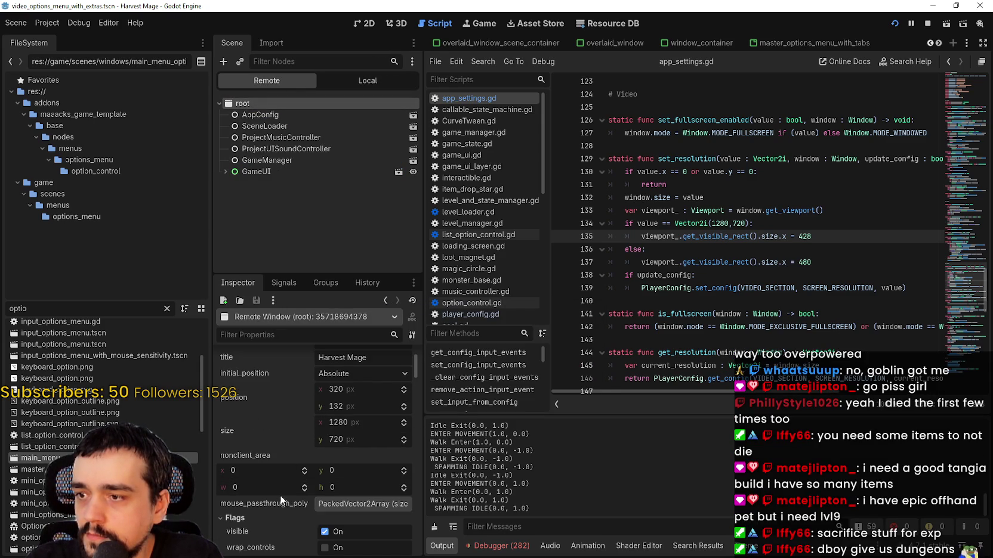
scroll(362, 429, "down", 8)
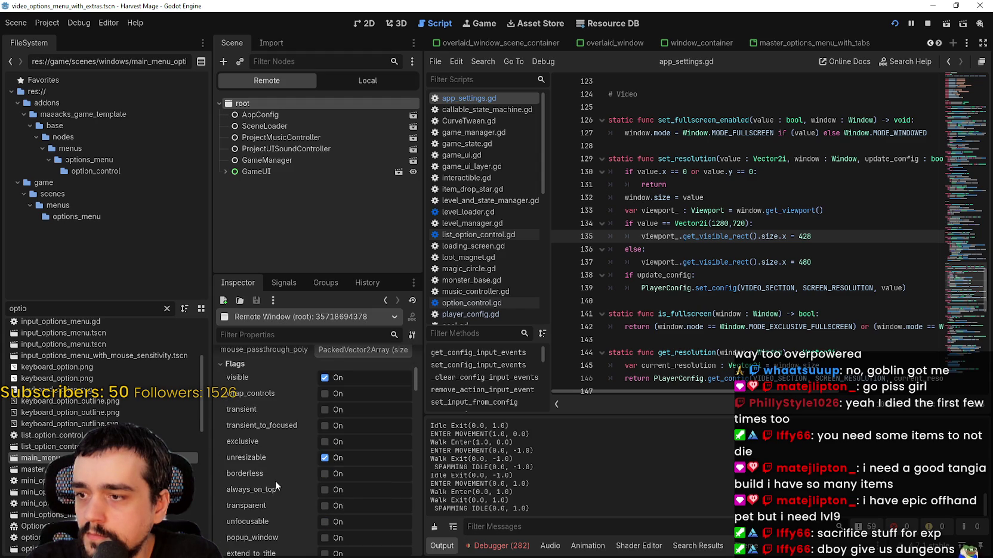
mouse_move(418, 385)
left_mouse_down()
mouse_move(419, 430)
mouse_move(420, 403)
left_mouse_up()
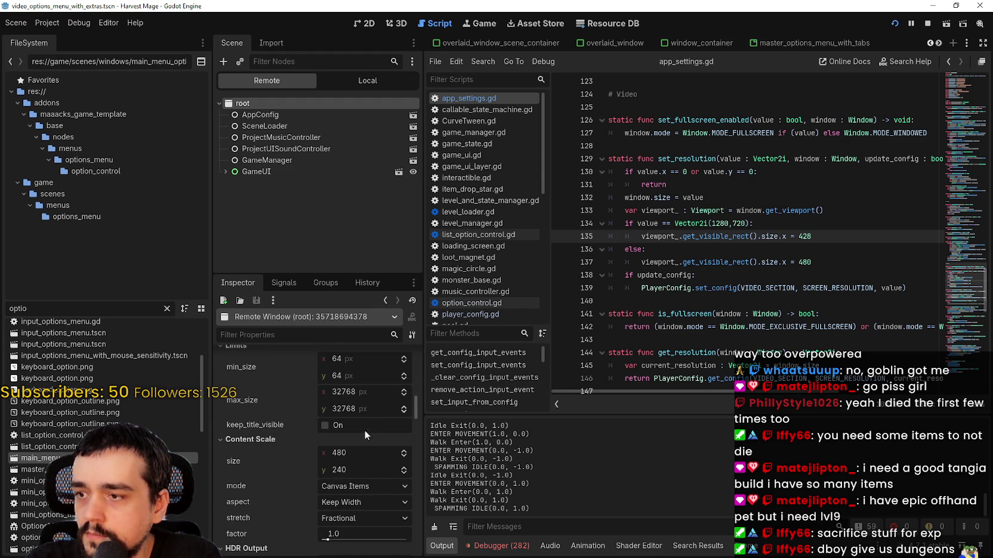
left_click(333, 452)
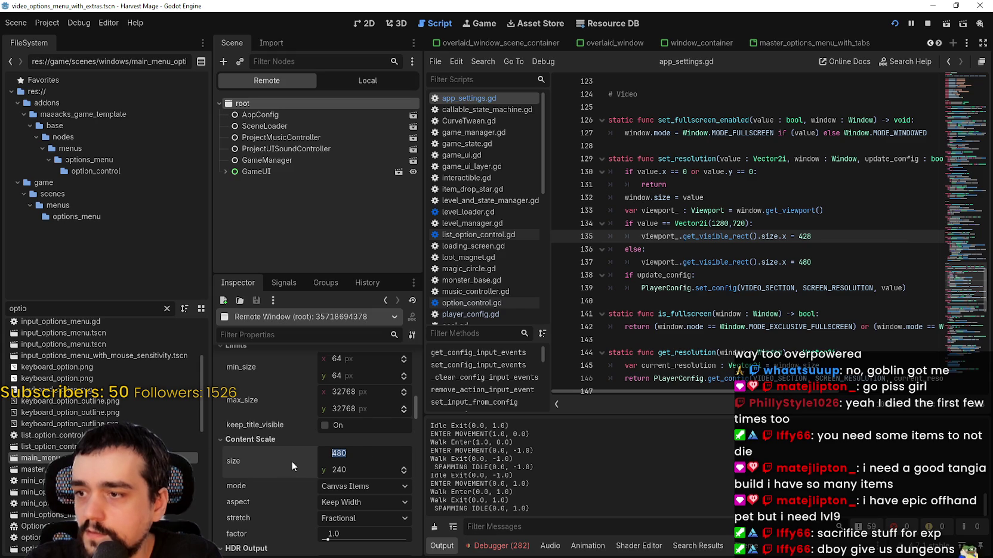
type("42")
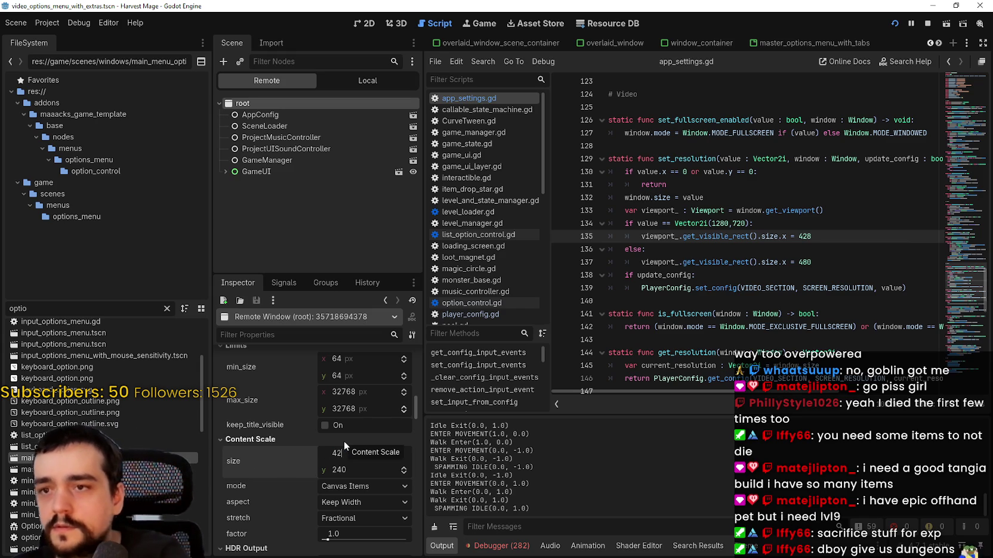
type("8")
key("Return")
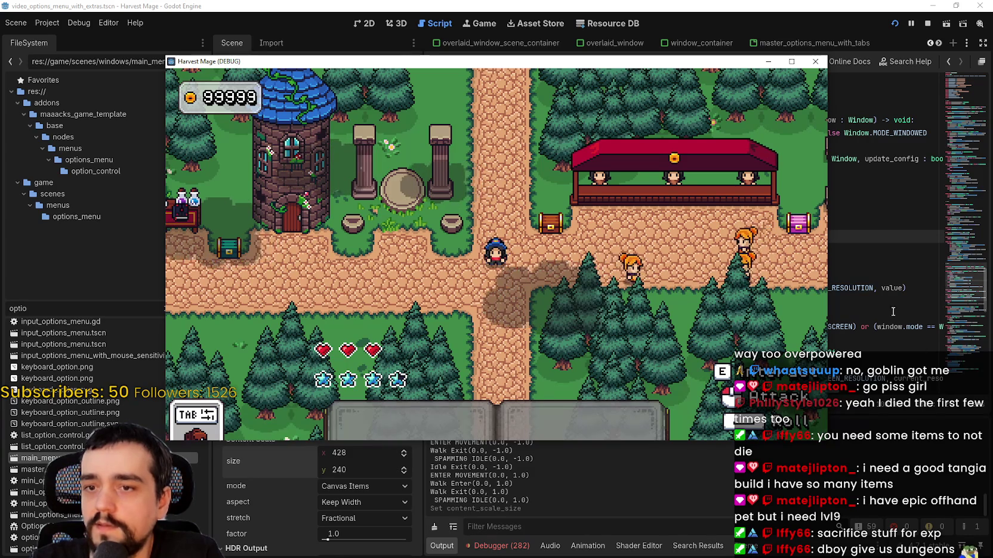
Return to the script editor with the caret at the end of line 133.
left_click(870, 261)
key("Up")
key("Up")
key("Up")
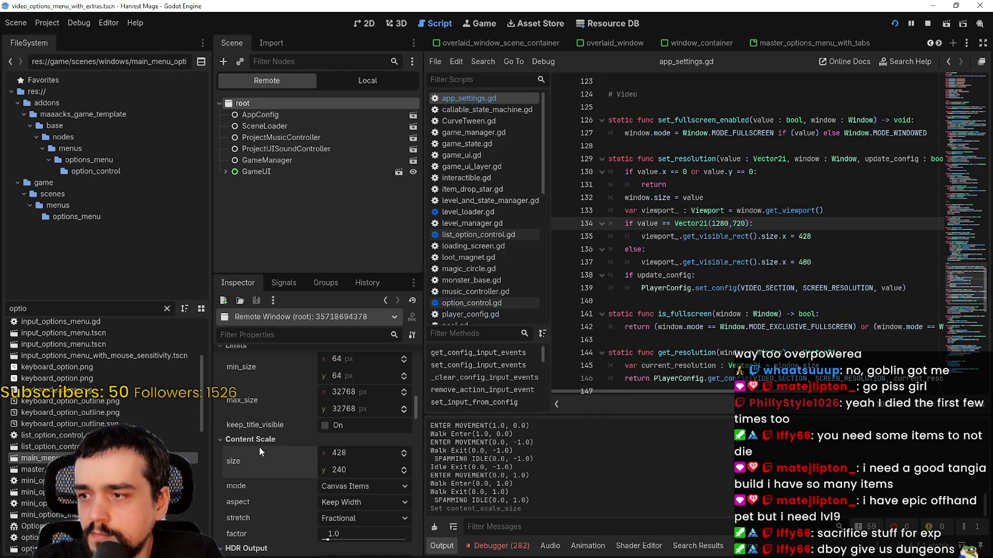
mouse_move(251, 460)
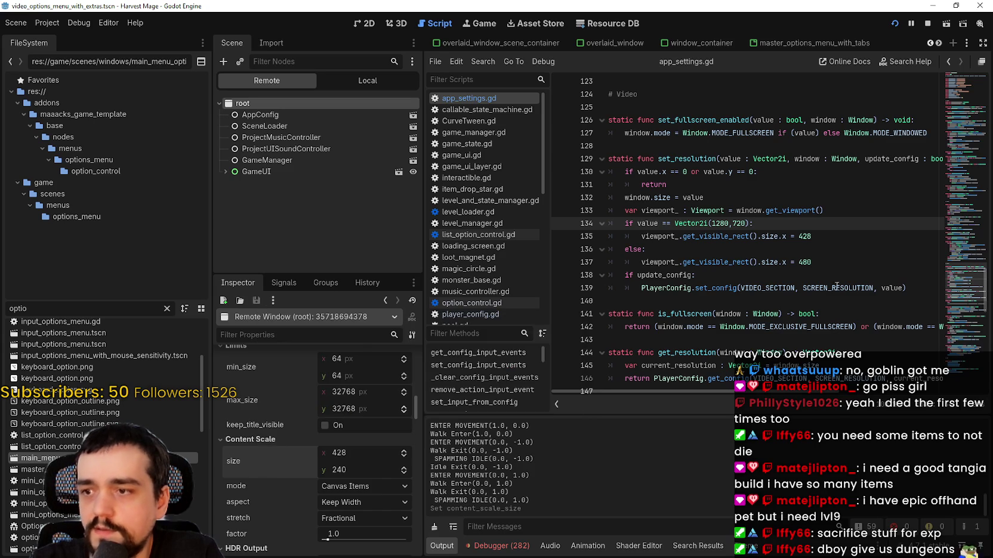
left_click(848, 208)
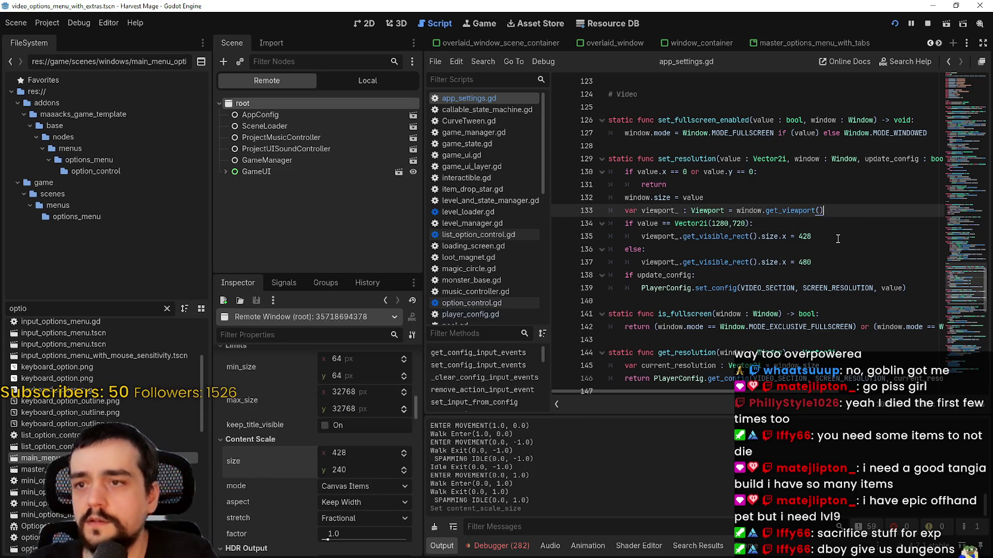
Add an empty line after the get_viewport() line in set_resolution.
key("Return")
scroll(384, 469, "up", 12)
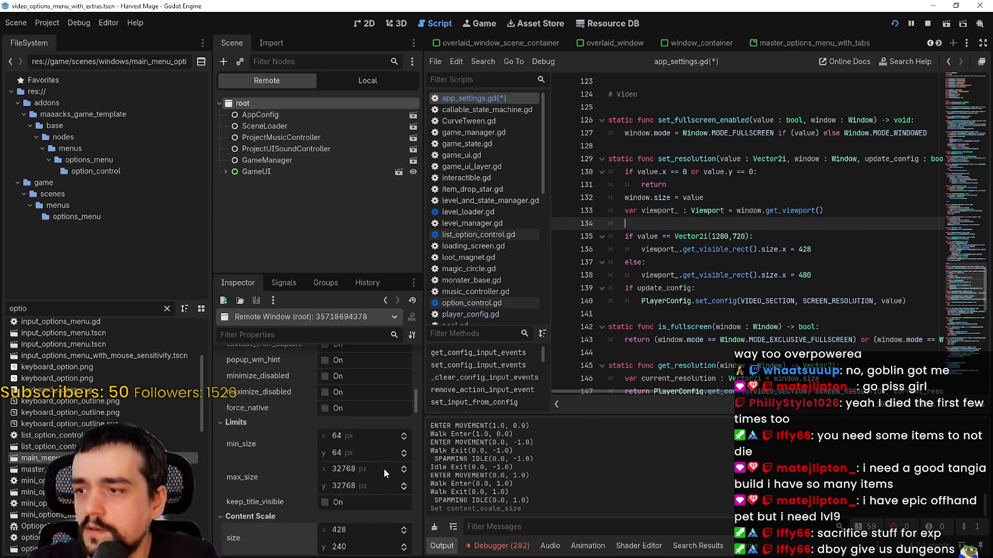
scroll(385, 471, "up", 5)
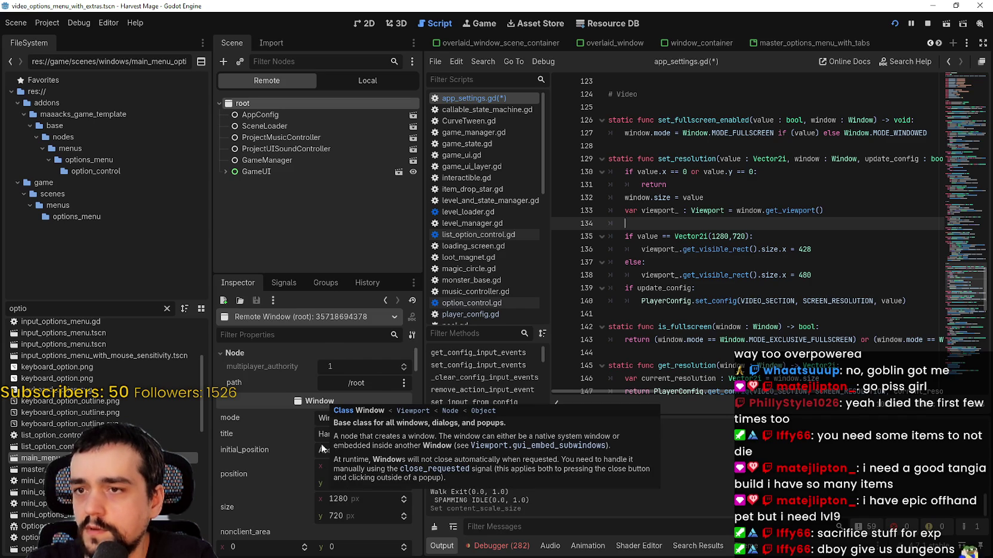
scroll(242, 427, "down", 5)
scroll(281, 435, "down", 8)
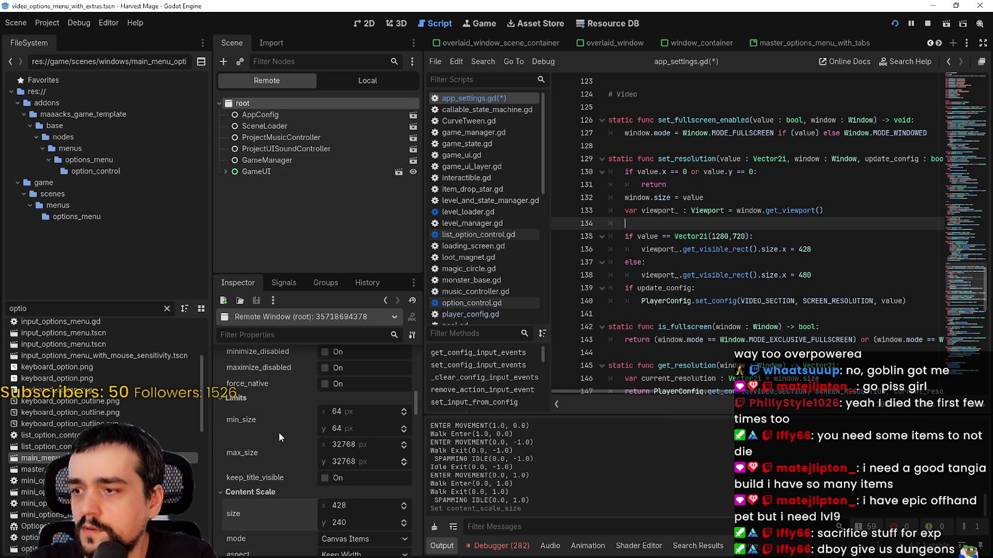
scroll(282, 441, "down", 3)
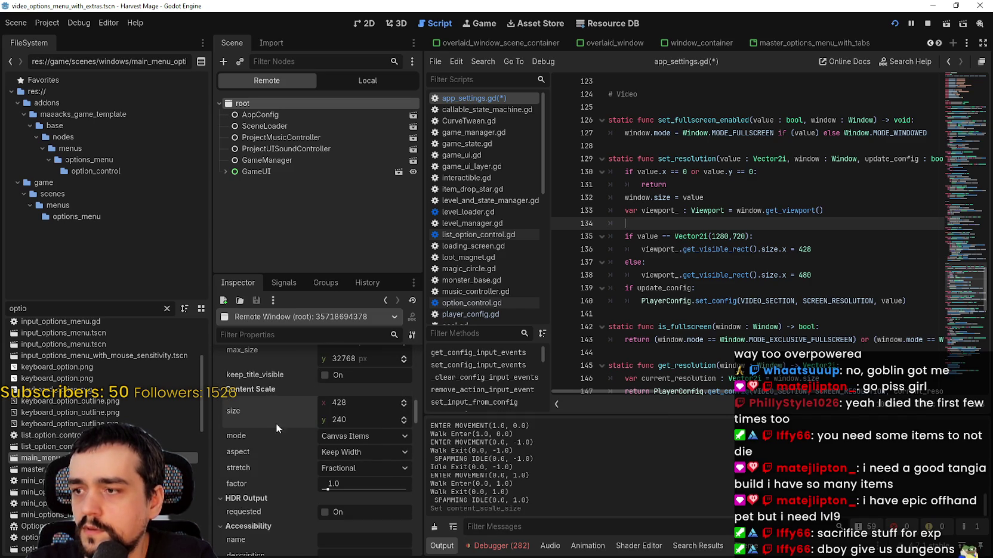
scroll(280, 492, "down", 3)
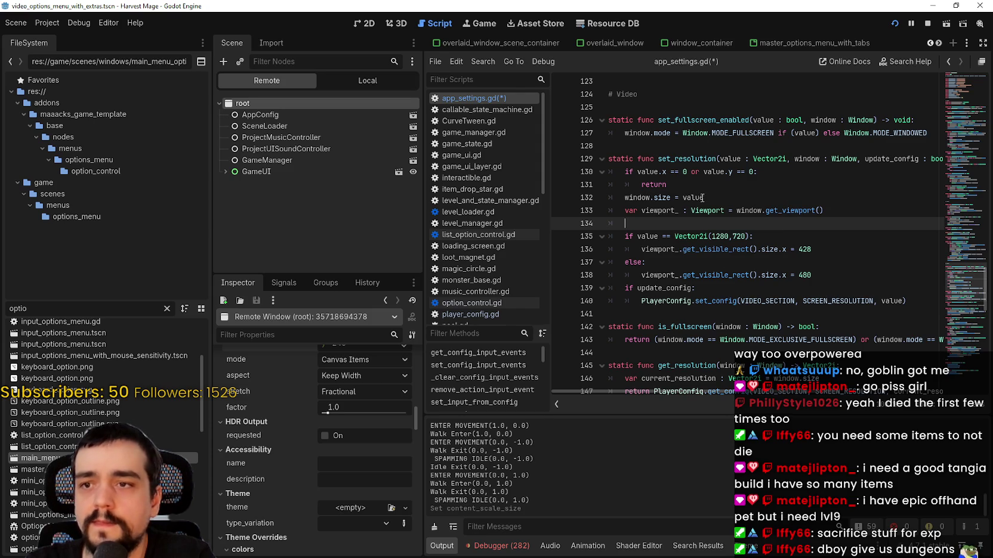
Start a window.content_scale_size line below window.size = value.
left_click(726, 199)
key("Return")
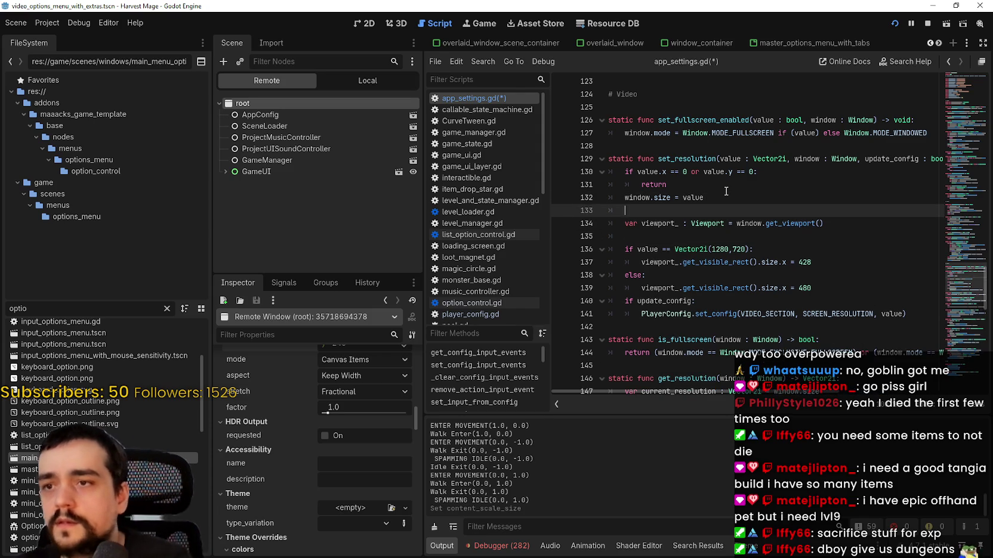
type("window.co")
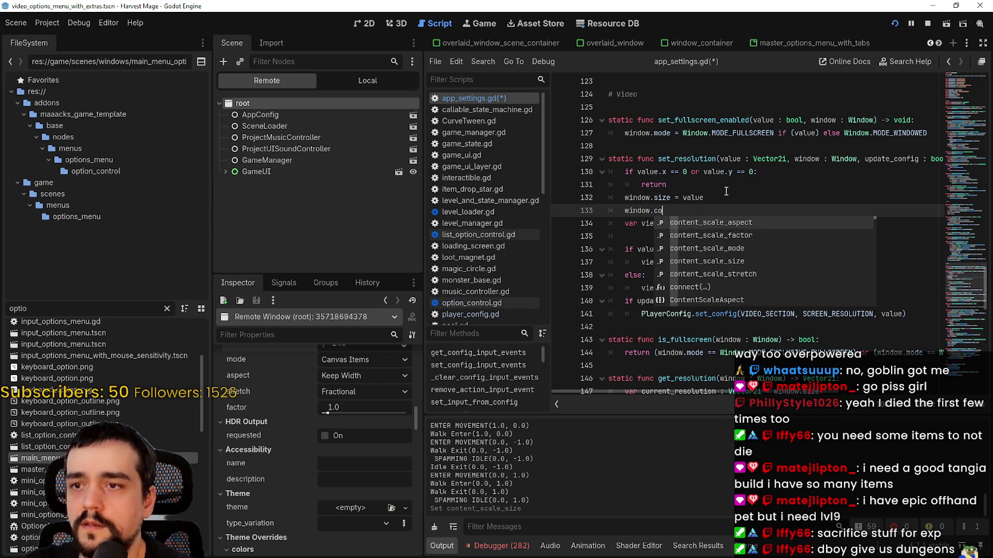
type("ntent_scale_siz")
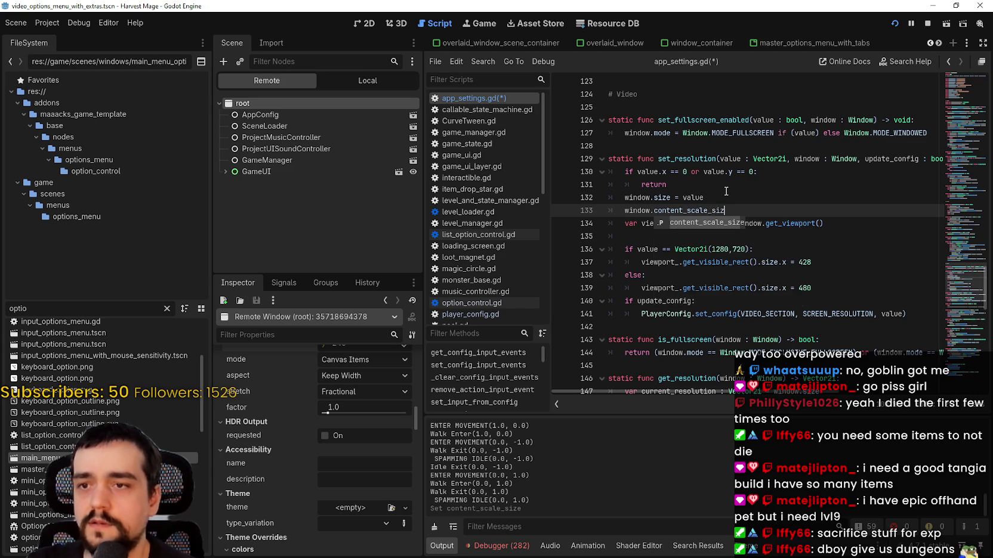
key("BackSpace")
key("BackSpace")
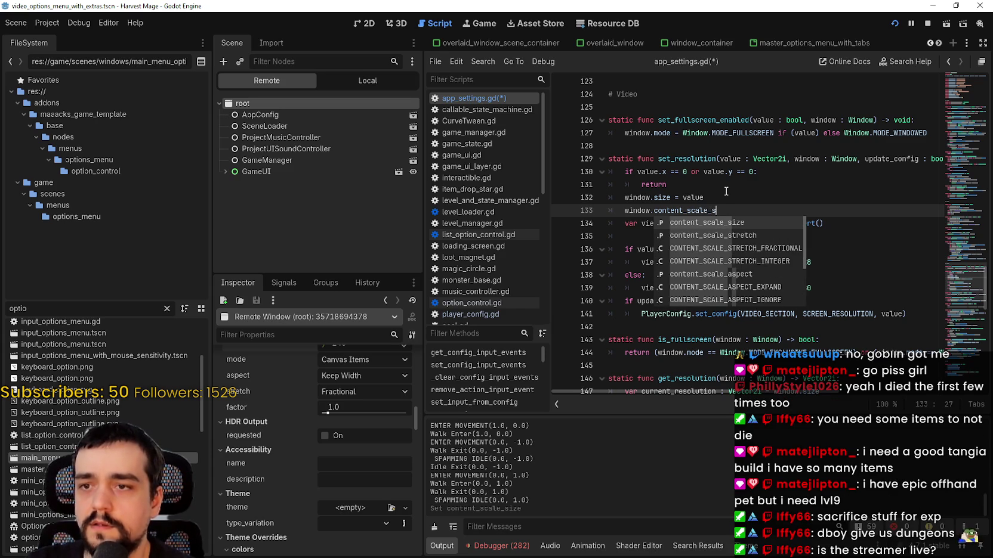
scroll(388, 529, "up", 3)
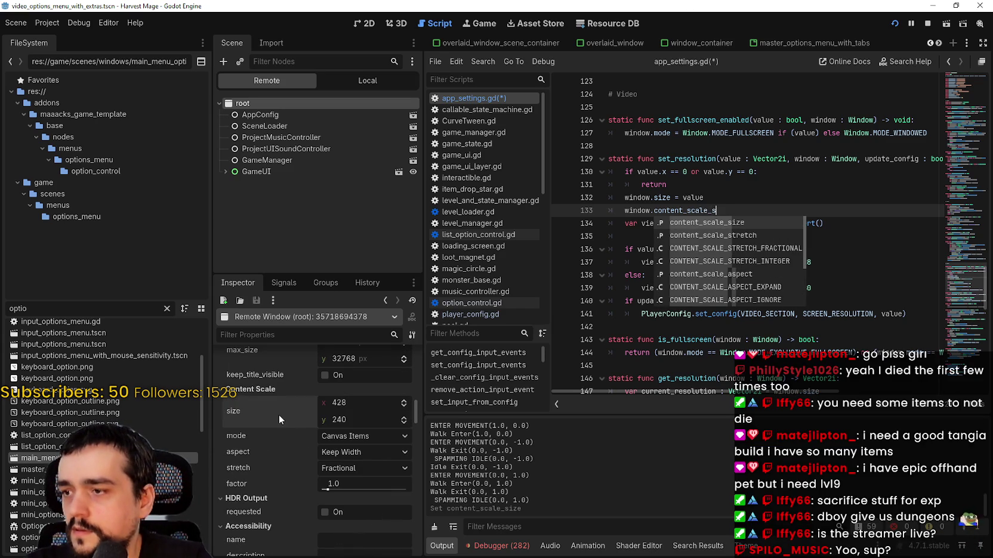
left_click(733, 210)
key("Left")
key("Left")
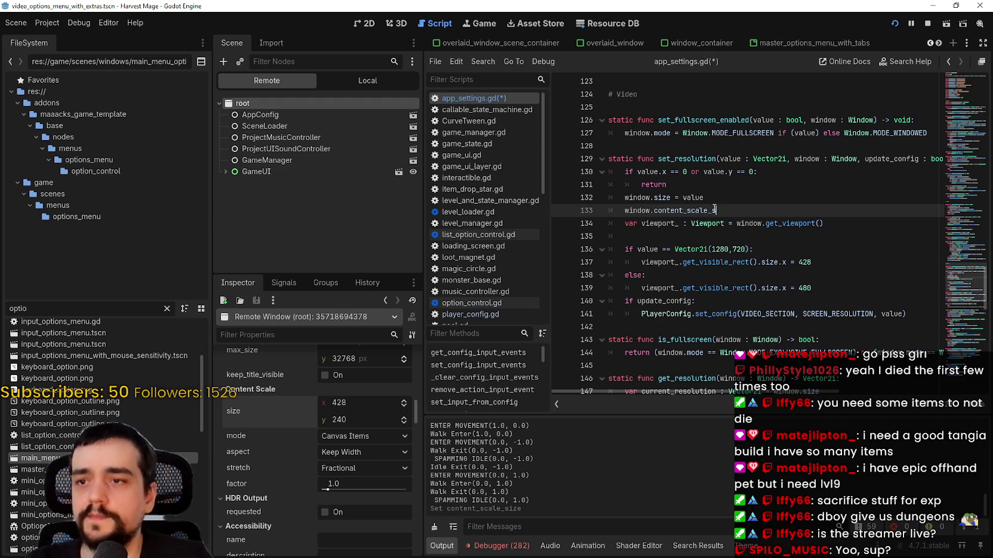
Replace the get_visible_rect() call on line 137 with window.content_scale_size via autocomplete.
left_click_drag(826, 223, 621, 224)
left_click(680, 248)
left_click(664, 229)
triple_click(688, 210)
key("ctrl+c")
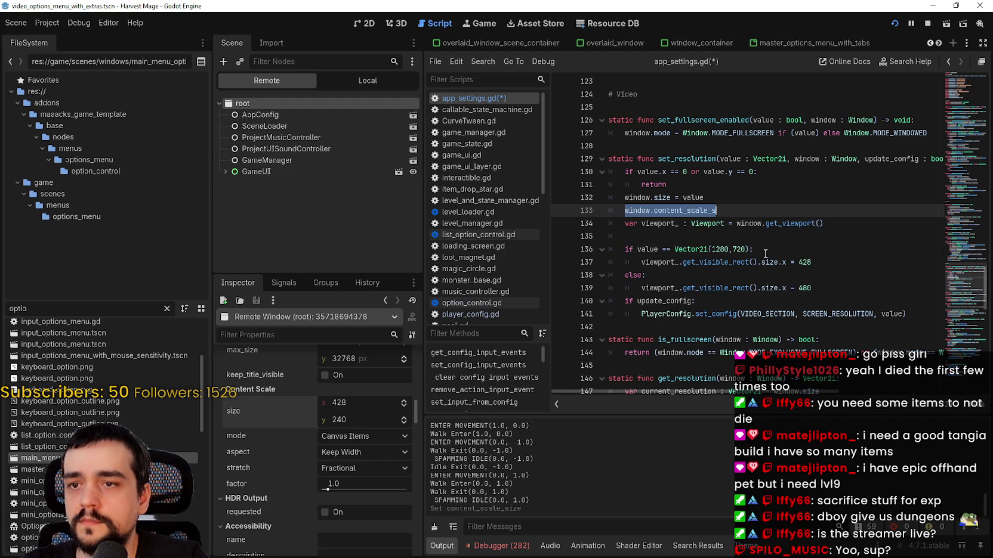
left_click_drag(642, 263, 757, 262)
key("ctrl+v")
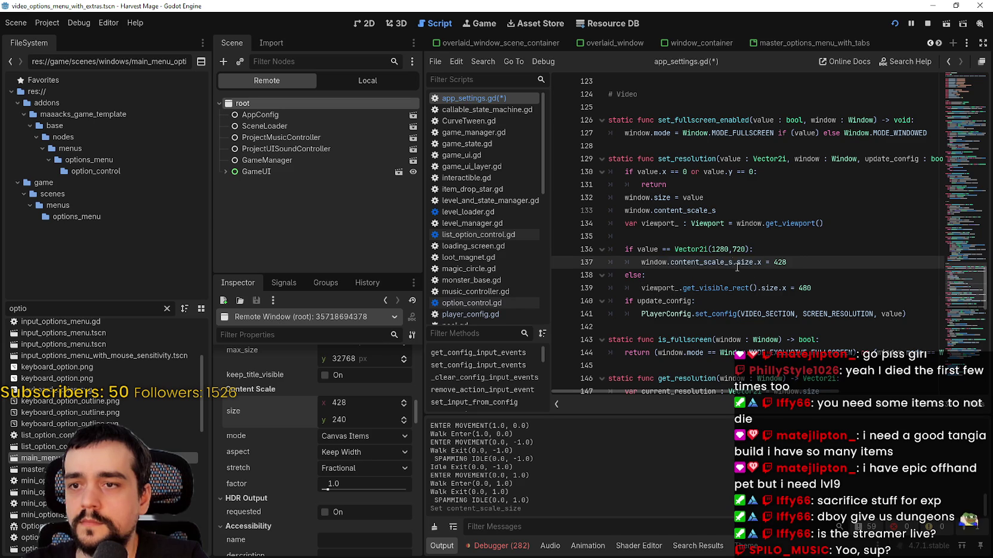
type("ca")
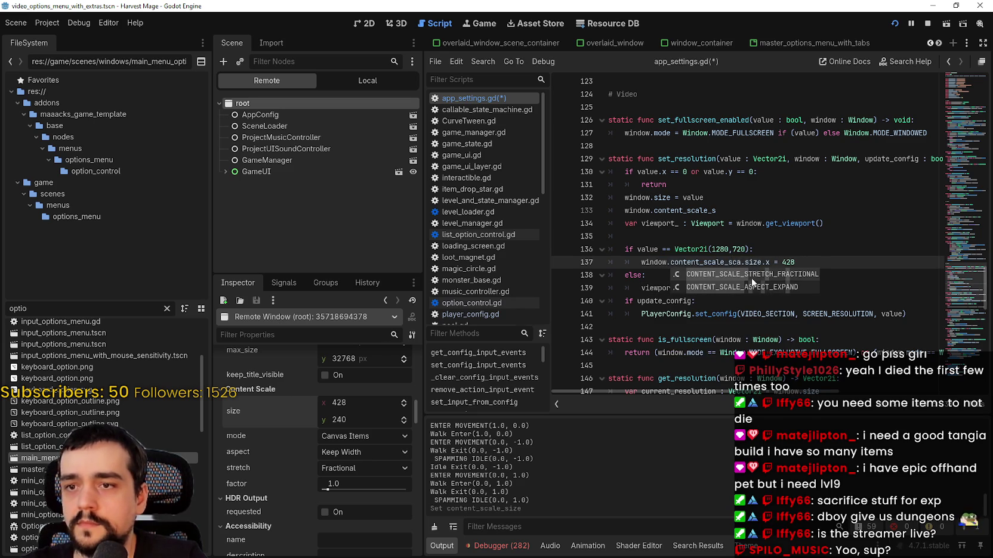
key("BackSpace")
key("BackSpace")
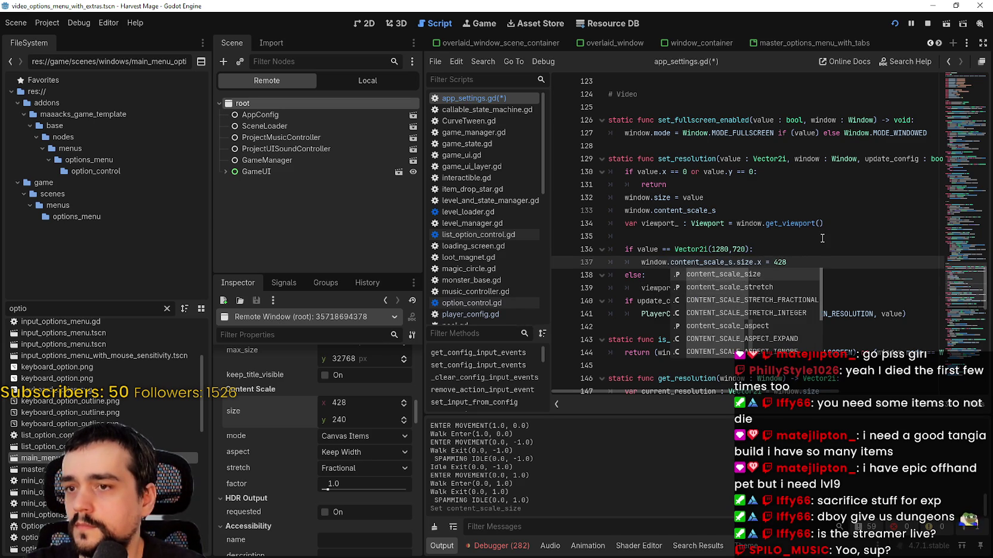
key("Return")
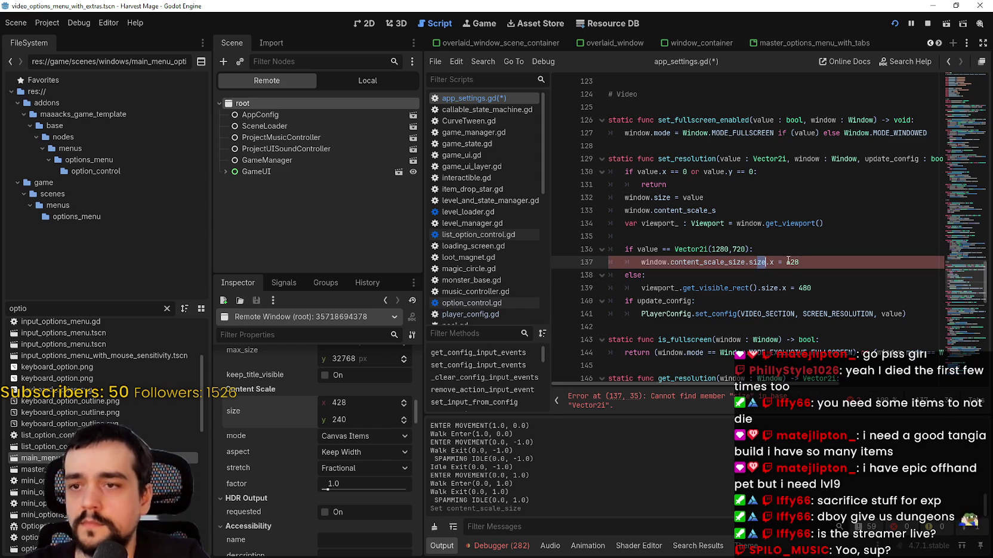
Make line 137 read content_scale_size.x and paste window.content_scale_size over line 139's viewport expression.
double_click(764, 262)
key("BackSpace")
key("BackSpace")
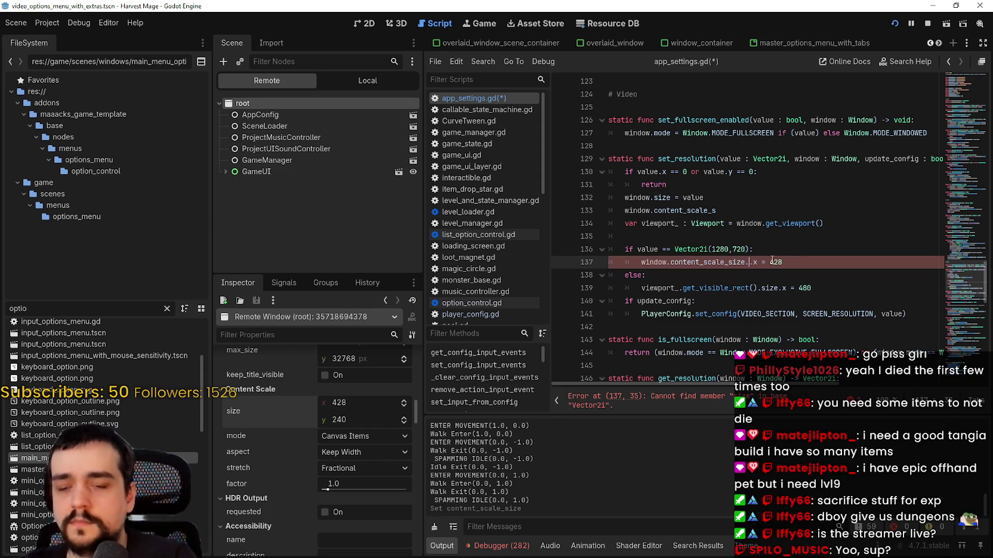
mouse_move(641, 263)
left_mouse_down()
mouse_move(745, 263)
mouse_move(776, 288)
mouse_move(641, 288)
left_mouse_up()
key("ctrl+c")
key("ctrl+v")
Delete the unused viewport_ lines and the leftover partial line, then stop the game.
left_click_drag(644, 236, 592, 223)
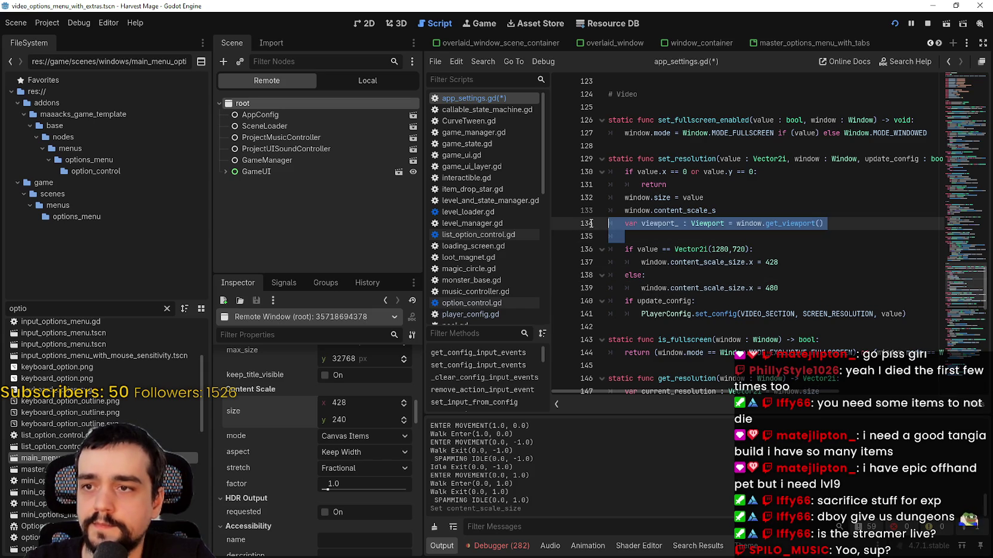
key("BackSpace")
key("BackSpace")
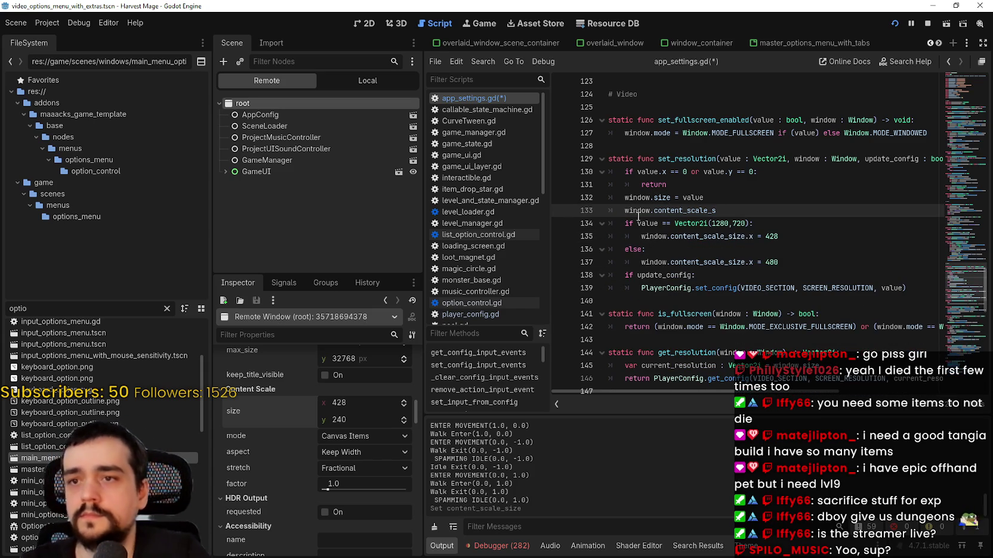
left_click_drag(713, 213, 582, 210)
key("BackSpace")
key("BackSpace")
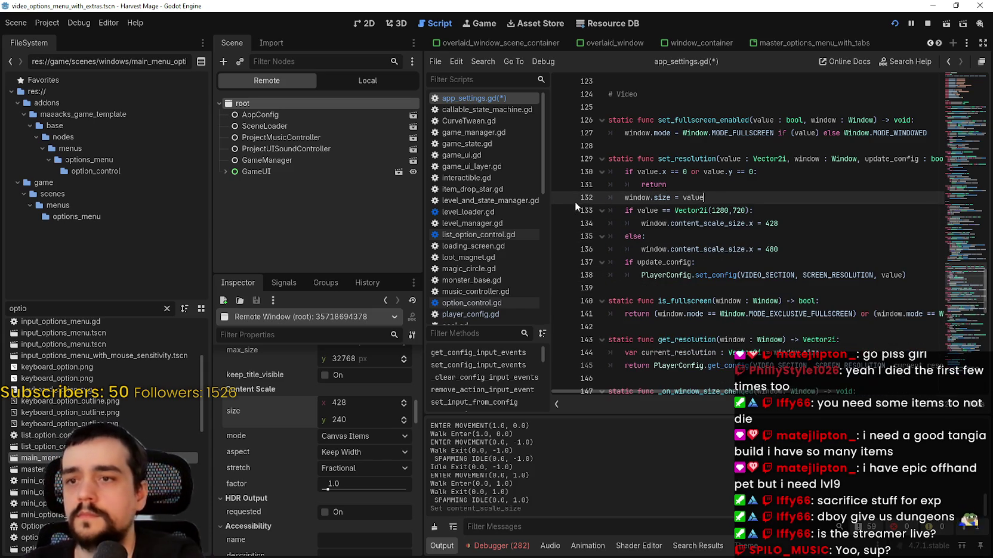
left_click(927, 24)
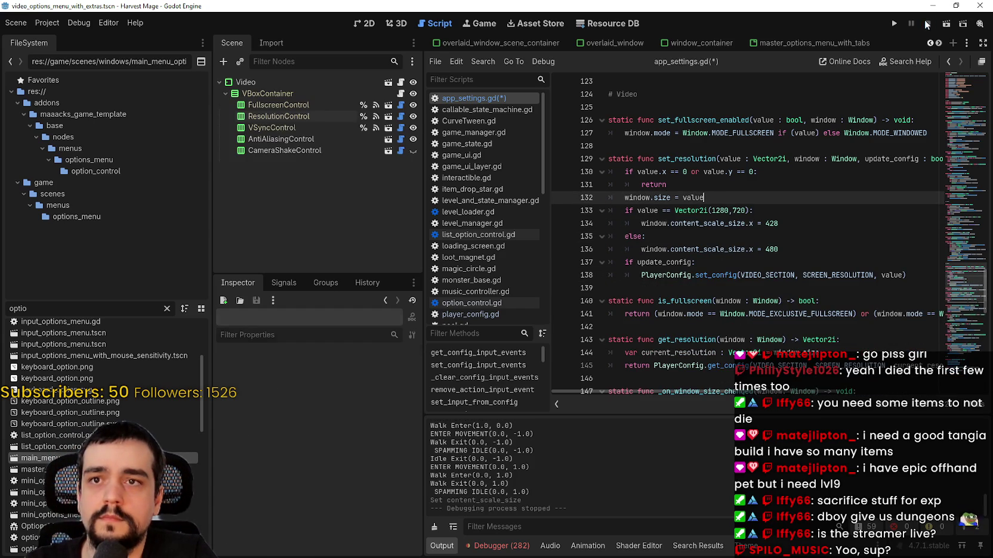
Launch Harvest Mage in a debug window to test the resolution change.
left_click(893, 24)
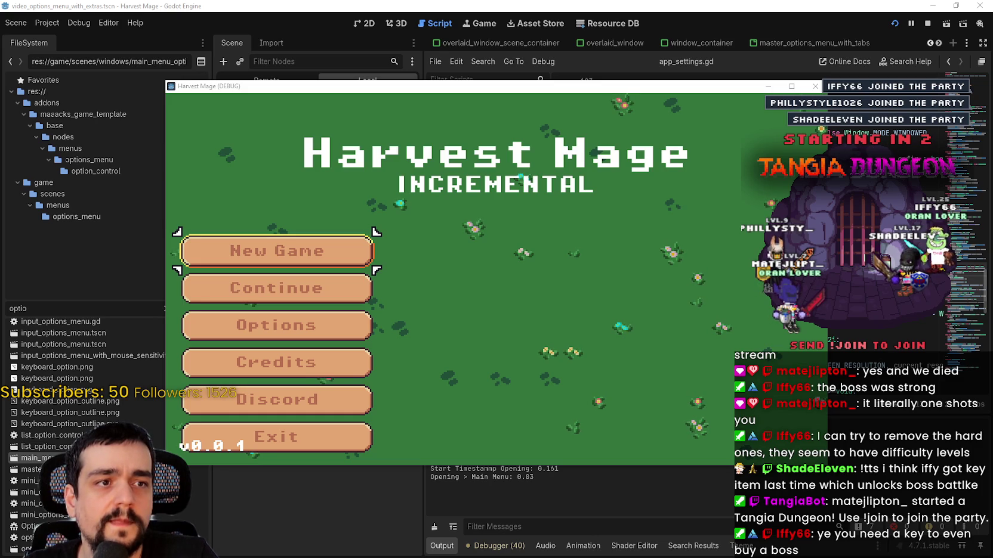
Switch to the browser showing Tangia's dungeon settings page.
key("alt+Tab")
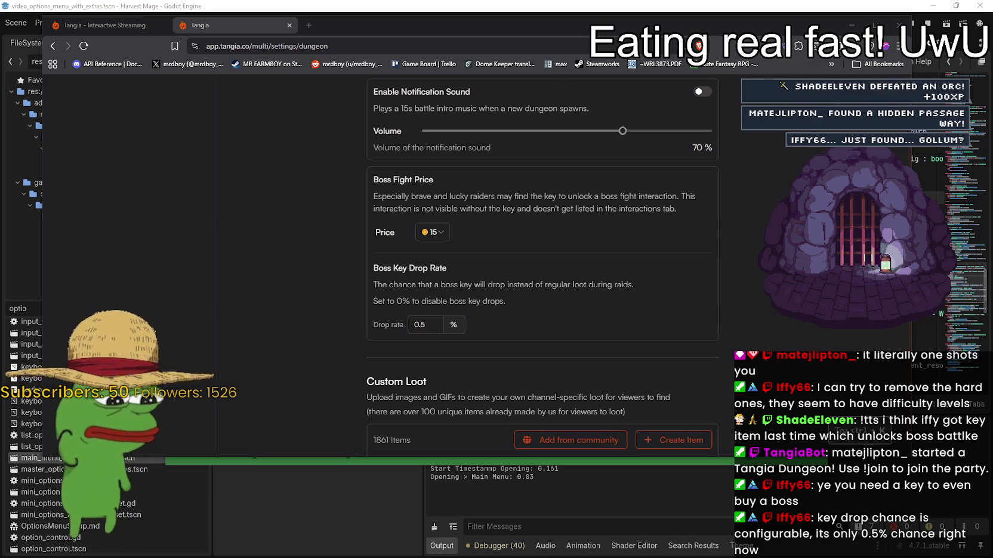
scroll(343, 308, "down", 1)
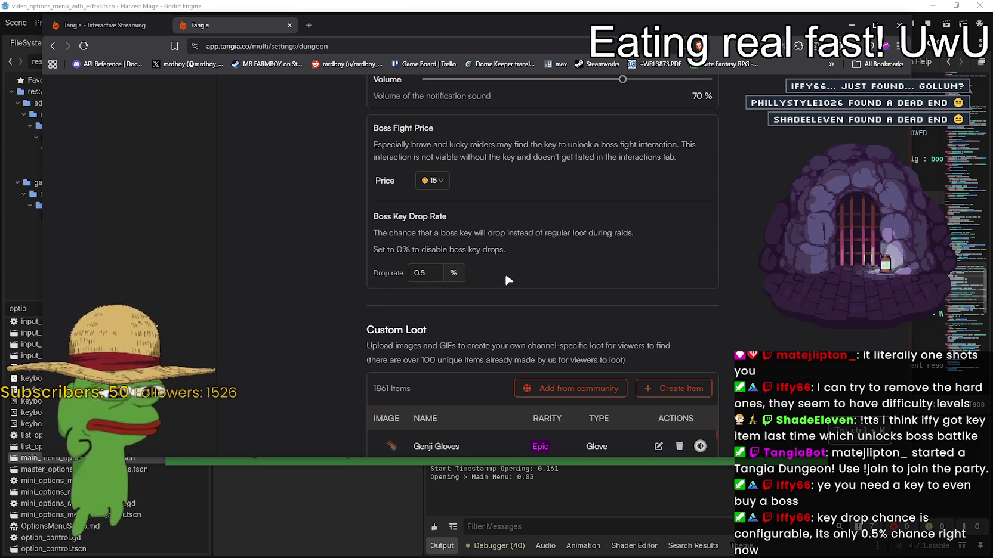
mouse_move(377, 250)
left_mouse_down()
mouse_move(505, 250)
mouse_move(417, 250)
mouse_move(363, 235)
left_mouse_up()
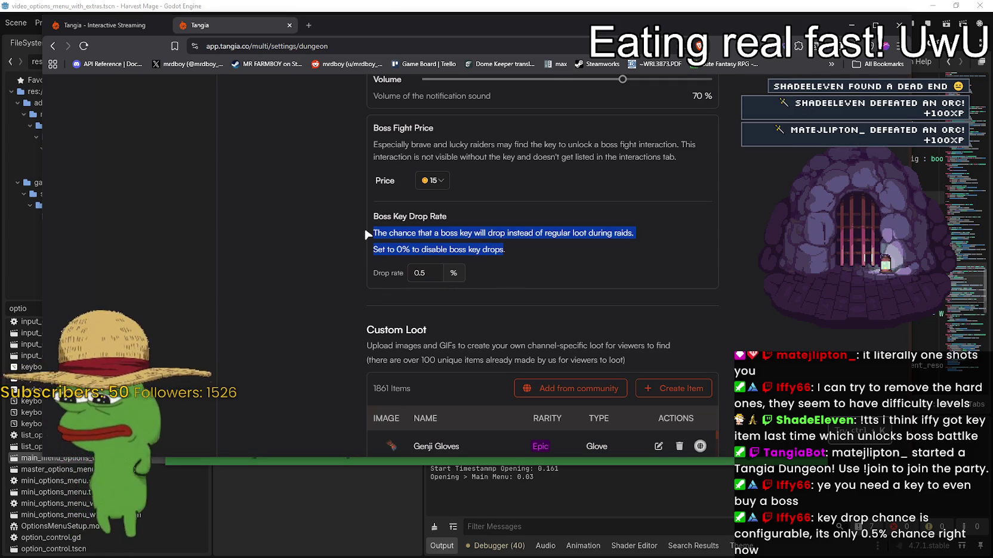
left_click(365, 230)
left_click_drag(388, 251, 479, 250)
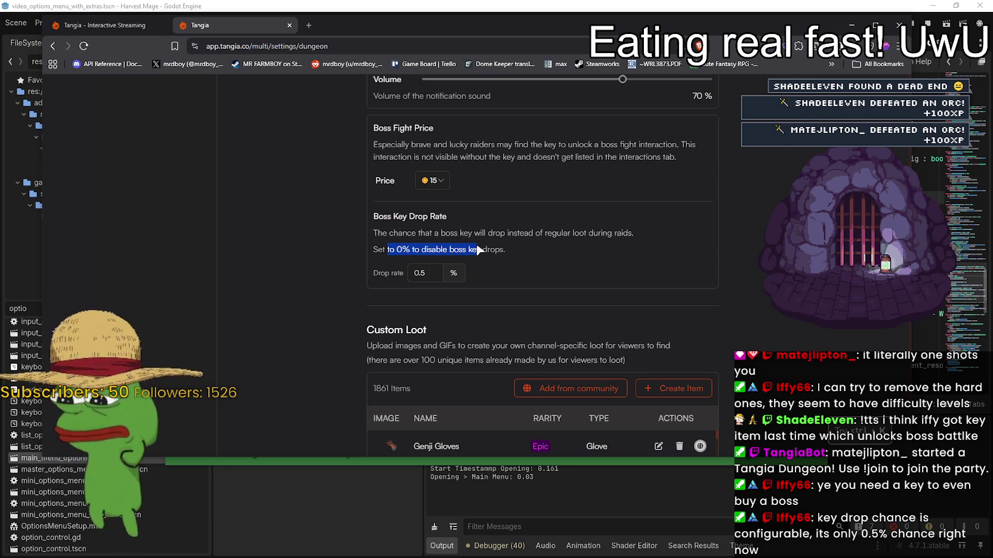
left_click(435, 181)
left_click(468, 203)
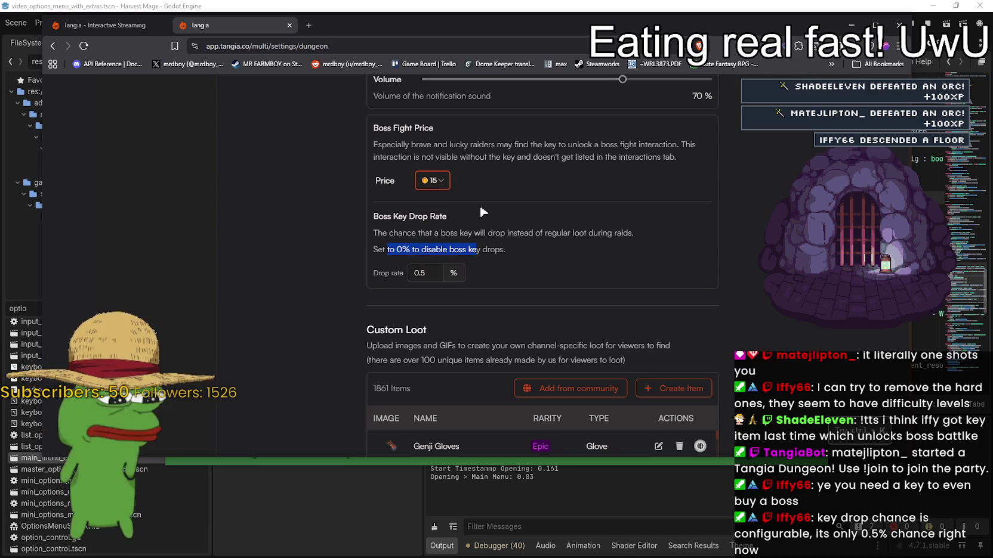
left_click(504, 192)
scroll(504, 191, "down", 1)
scroll(687, 262, "down", 4)
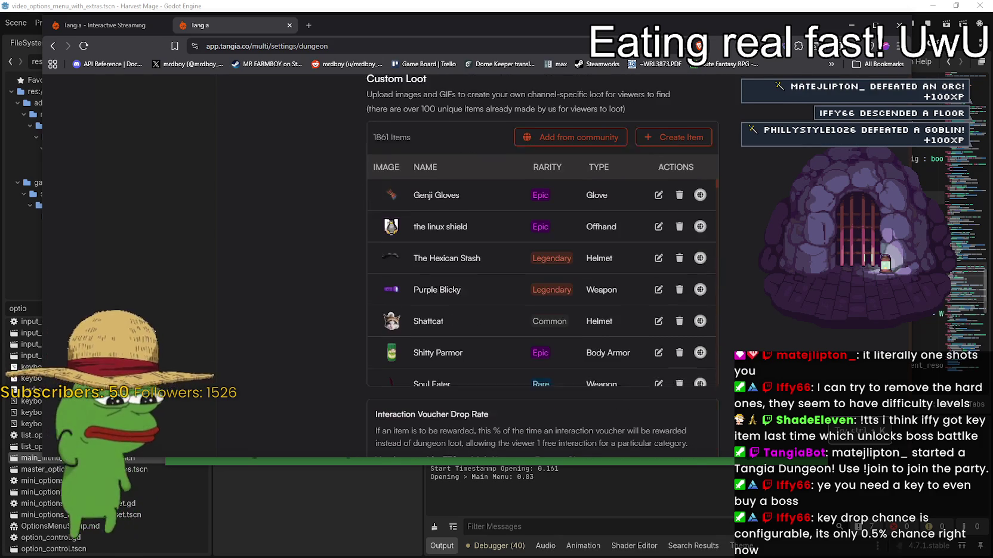
scroll(684, 256, "up", 2)
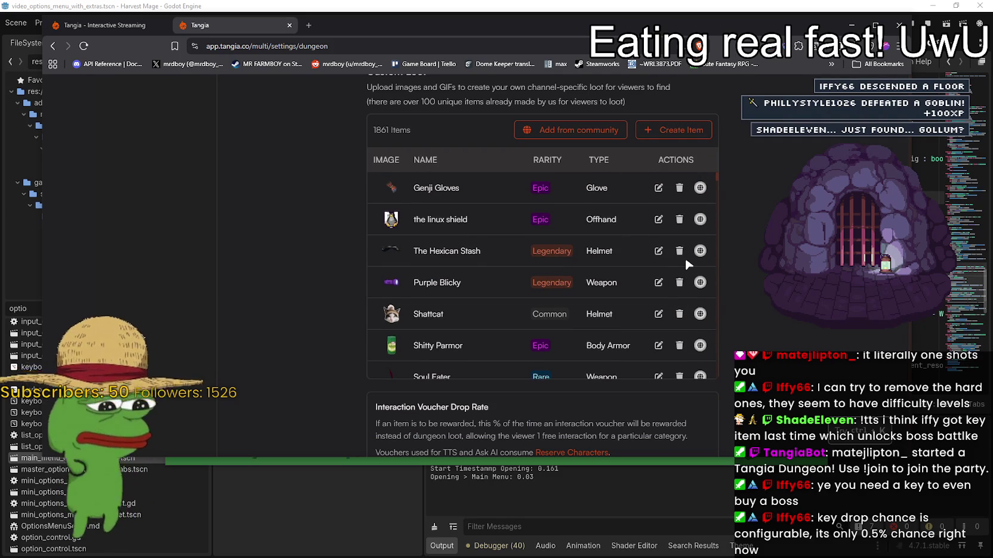
scroll(485, 304, "up", 1)
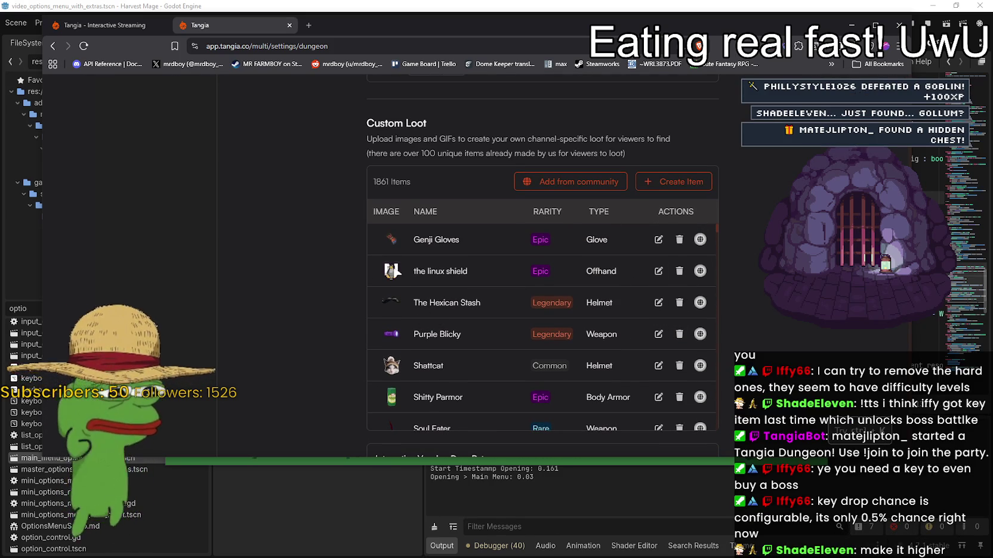
scroll(418, 298, "down", 5)
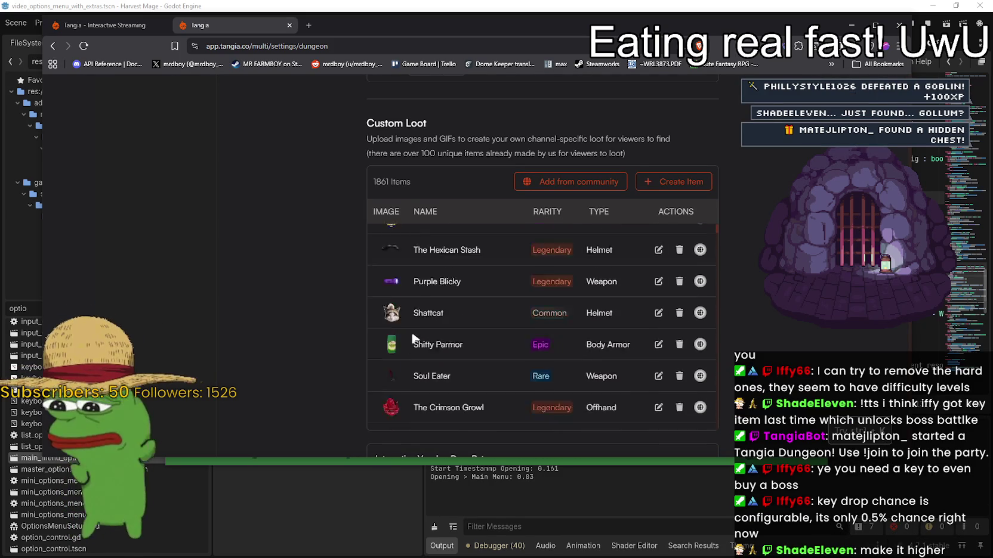
scroll(425, 328, "down", 10)
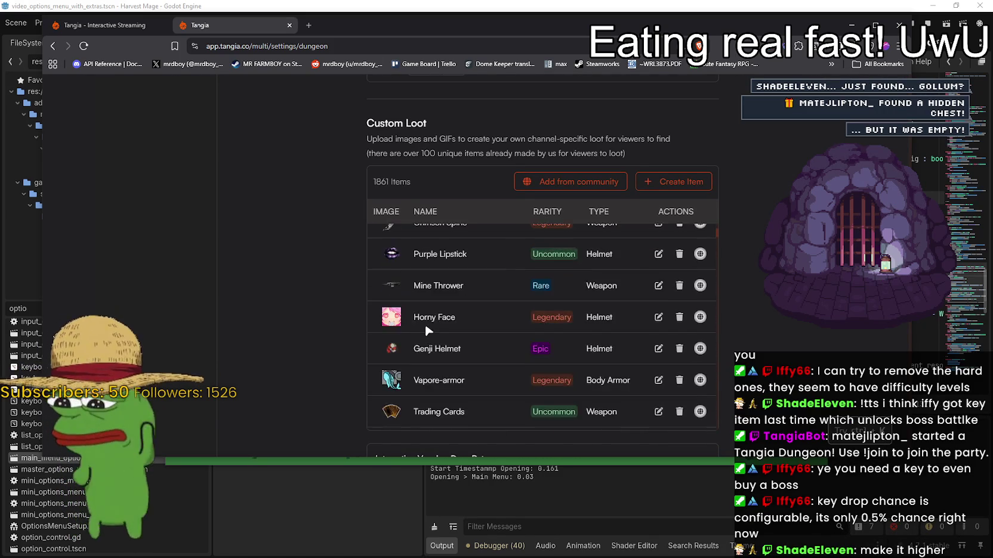
scroll(427, 325, "down", 10)
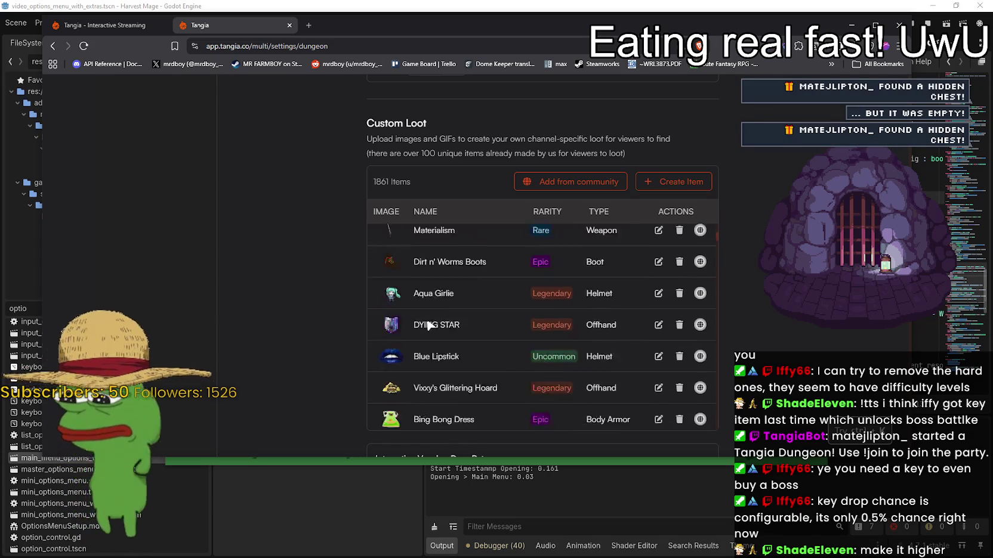
scroll(429, 322, "down", 6)
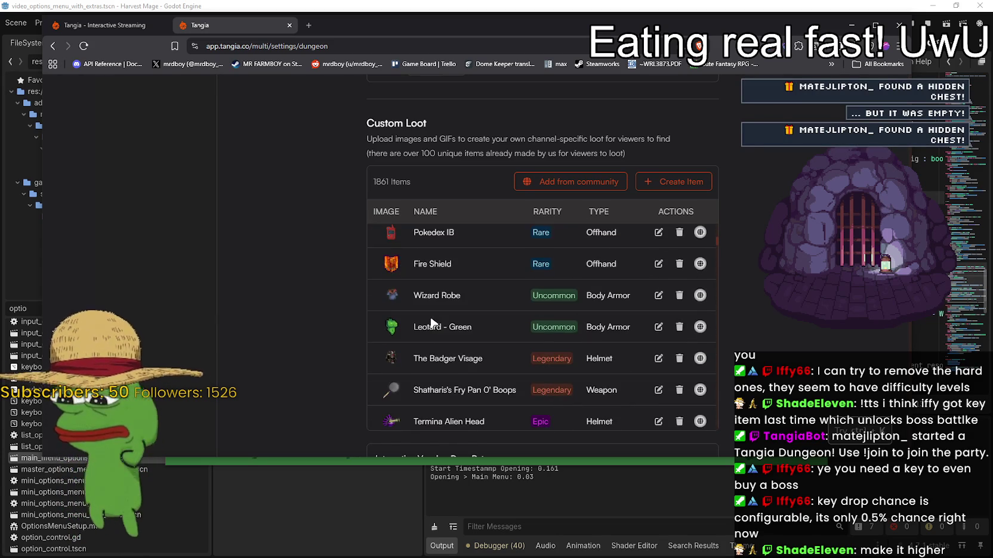
scroll(435, 318, "down", 3)
scroll(434, 318, "down", 8)
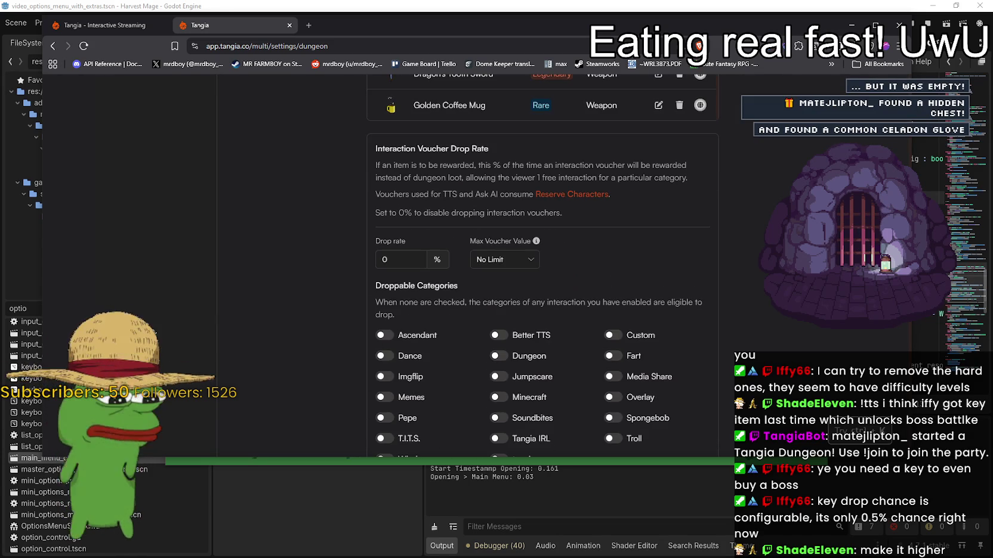
scroll(434, 318, "down", 4)
scroll(546, 257, "down", 9)
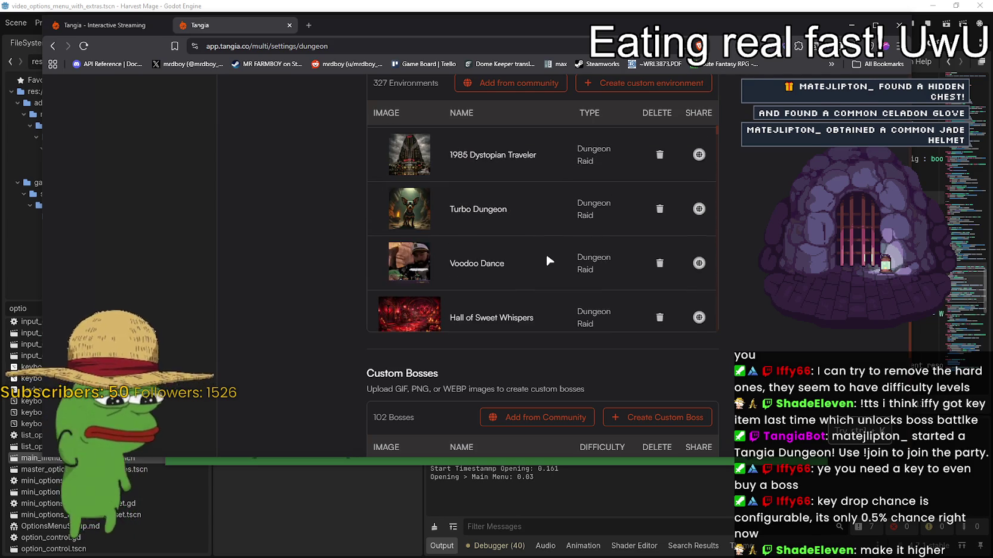
scroll(546, 256, "down", 10)
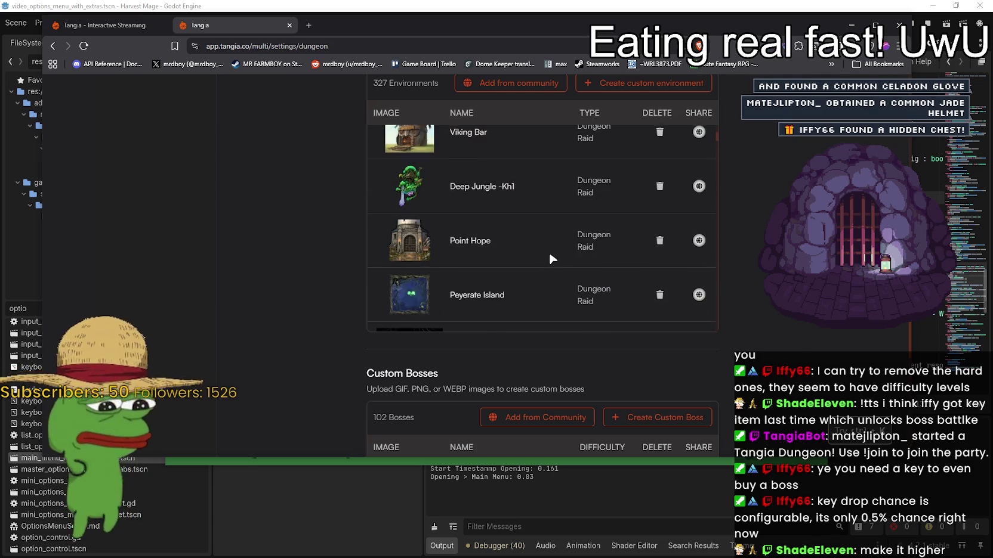
scroll(549, 255, "down", 12)
scroll(549, 256, "down", 12)
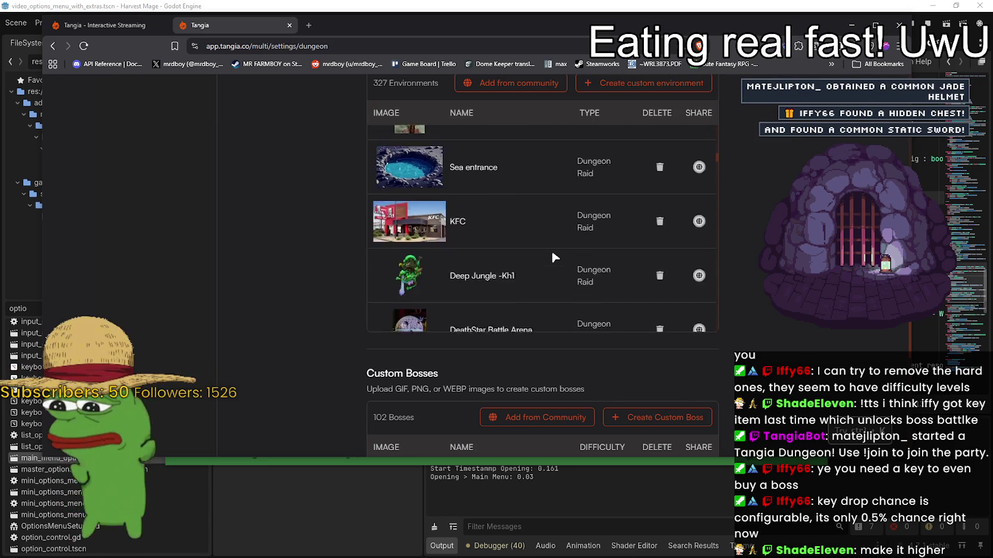
scroll(551, 248, "down", 12)
scroll(551, 252, "down", 12)
scroll(552, 254, "down", 12)
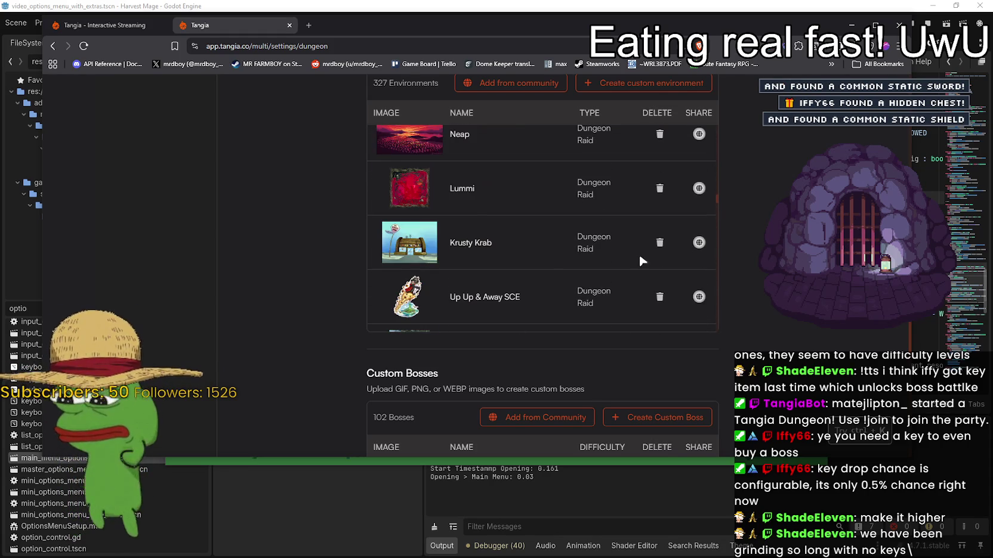
scroll(602, 248, "down", 5)
scroll(713, 282, "up", 10)
scroll(713, 287, "up", 15)
scroll(703, 303, "down", 1)
type("10")
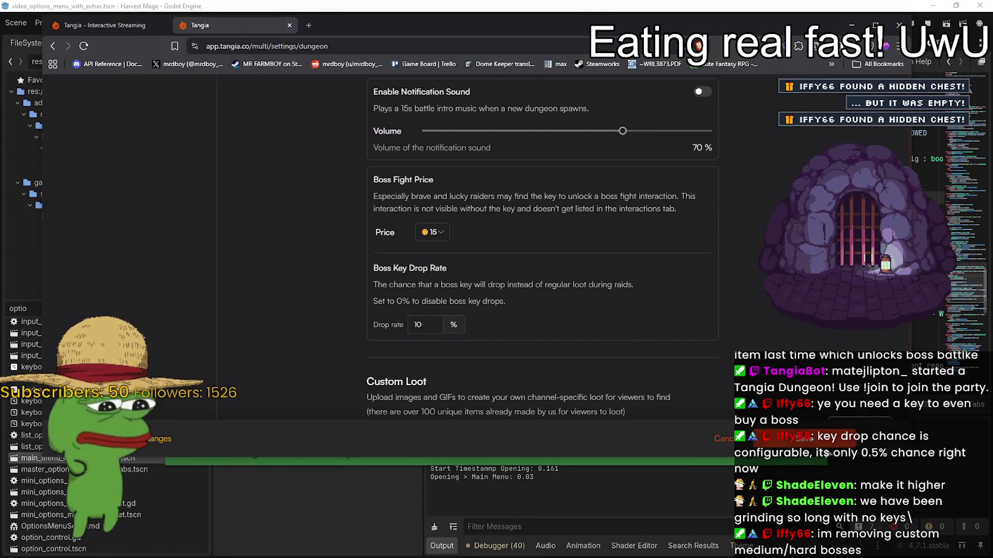
left_click(810, 441)
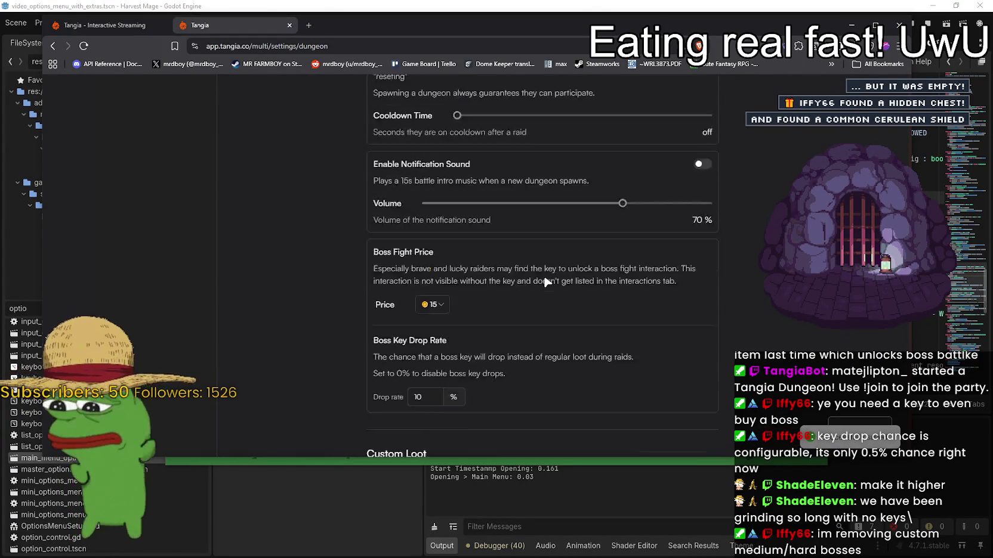
scroll(544, 277, "up", 5)
scroll(544, 277, "down", 3)
scroll(543, 268, "down", 12)
scroll(543, 268, "up", 5)
scroll(541, 268, "down", 5)
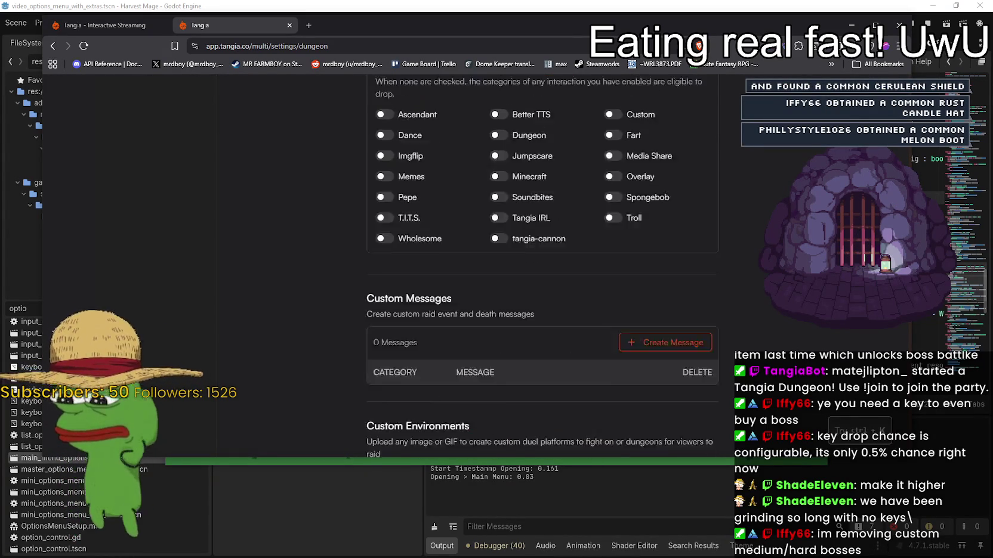
scroll(542, 269, "up", 6)
scroll(542, 268, "down", 5)
scroll(542, 268, "up", 3)
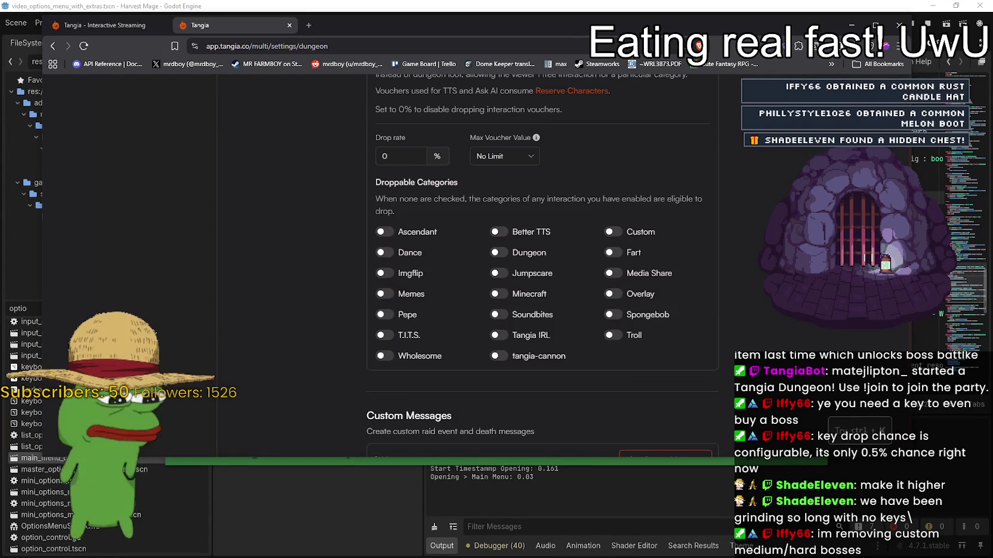
scroll(542, 268, "down", 4)
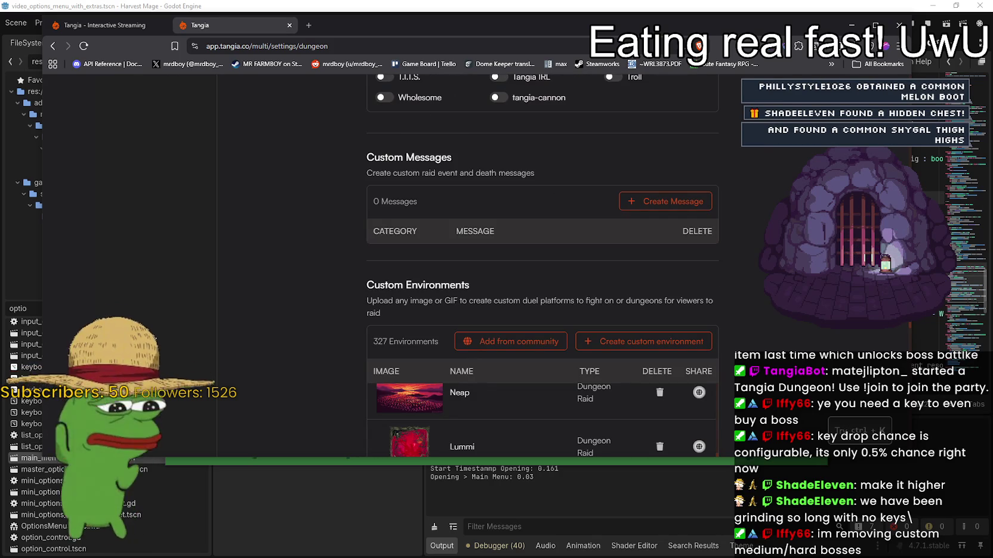
scroll(542, 269, "up", 4)
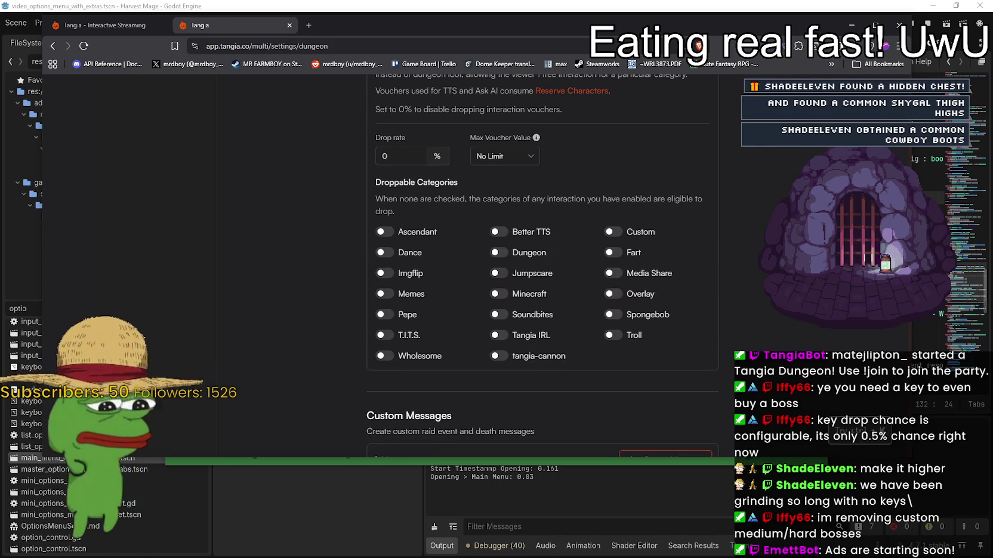
scroll(541, 269, "down", 3)
scroll(542, 268, "down", 3)
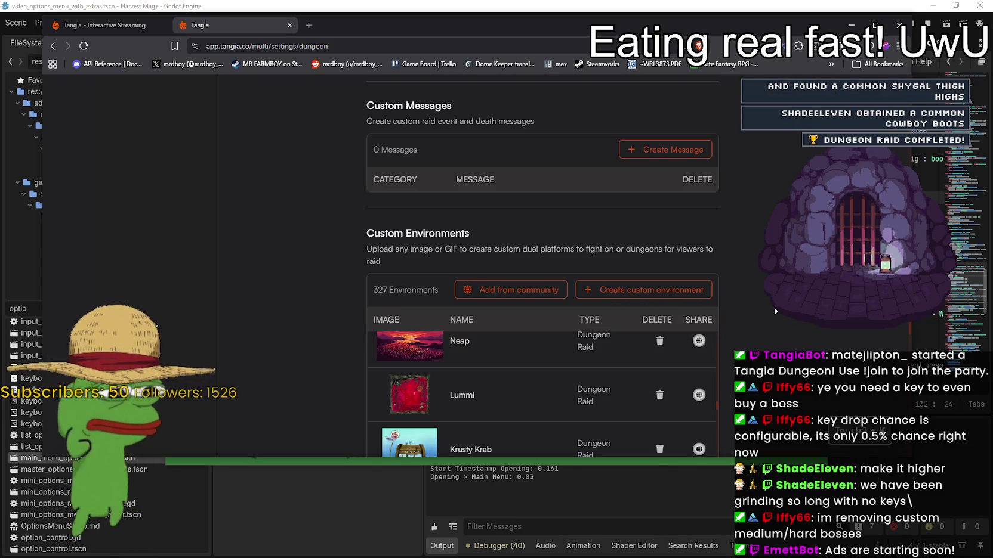
scroll(775, 311, "down", 12)
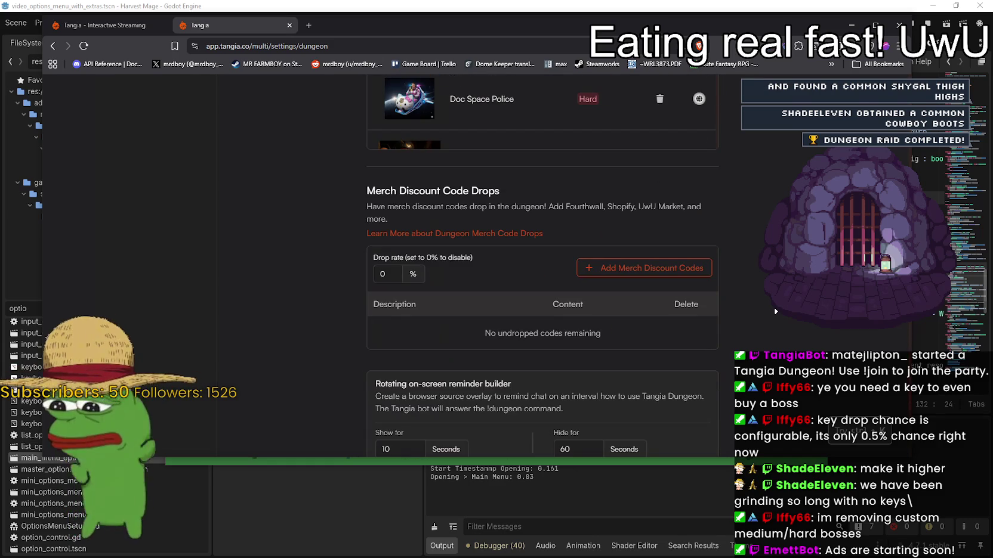
scroll(775, 311, "down", 6)
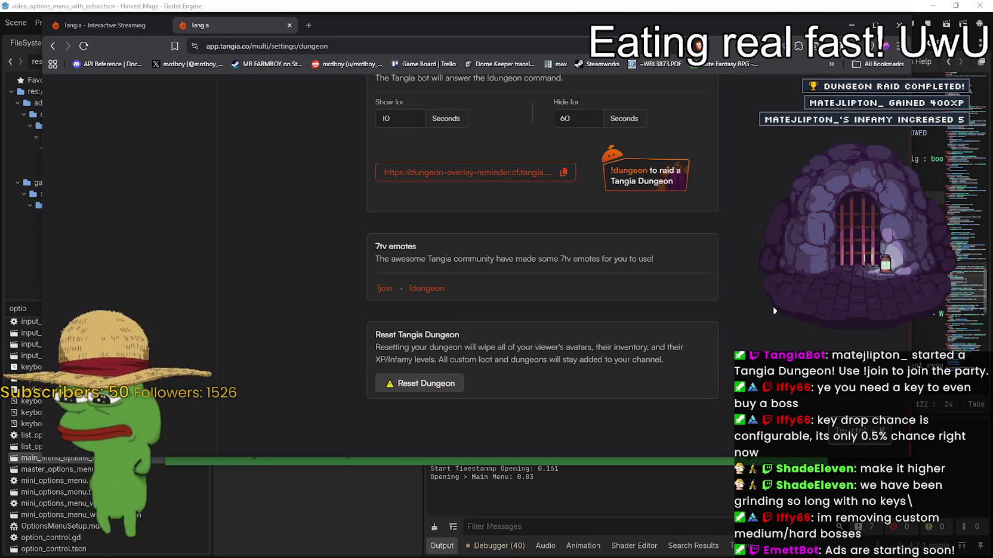
scroll(771, 310, "up", 15)
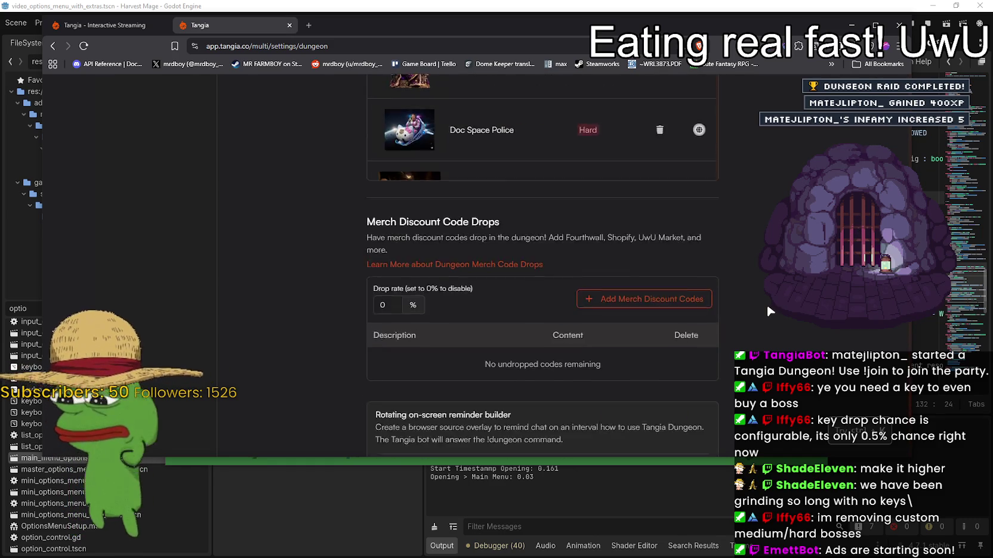
scroll(770, 312, "up", 20)
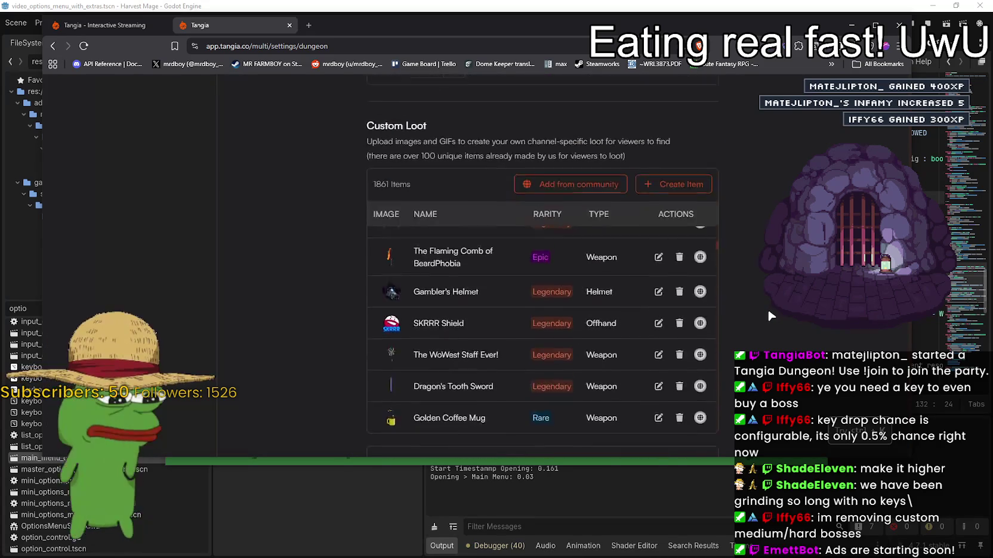
scroll(766, 307, "down", 3)
scroll(765, 308, "up", 4)
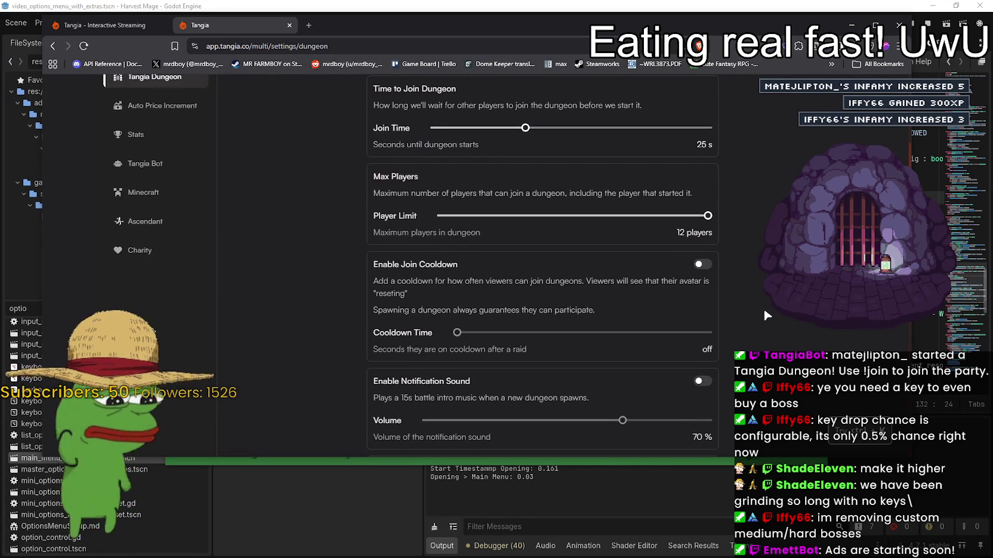
scroll(765, 315, "down", 4)
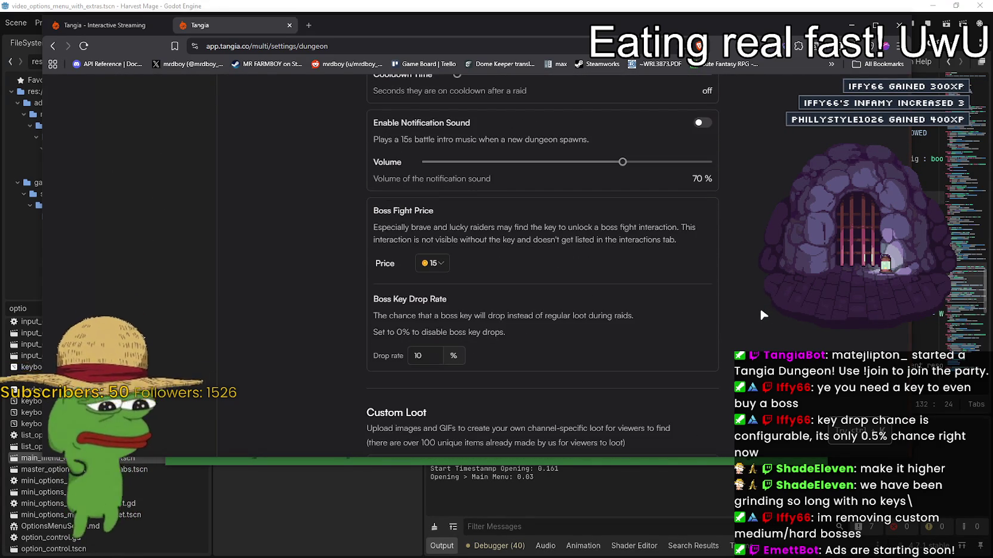
scroll(759, 307, "down", 4)
scroll(715, 306, "down", 2)
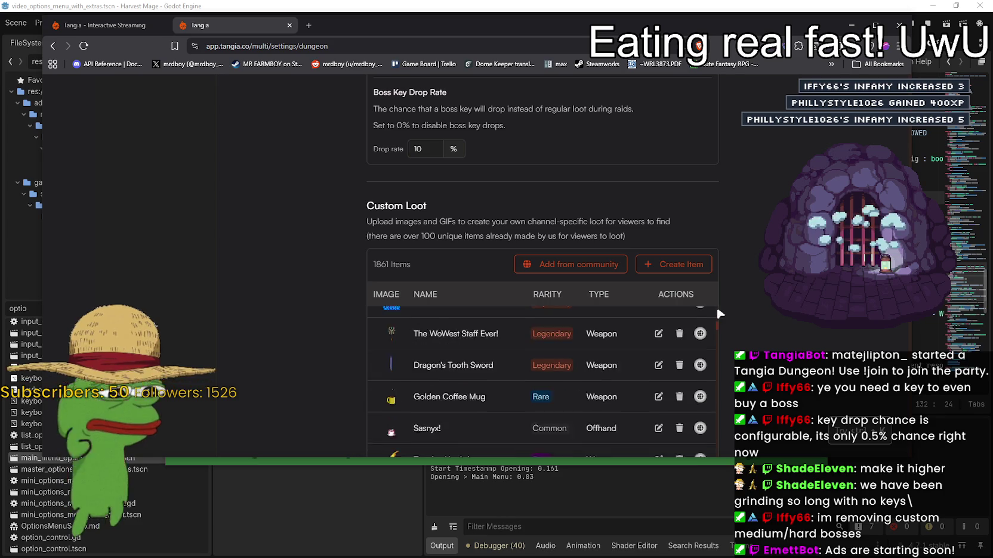
scroll(716, 305, "down", 2)
scroll(750, 307, "down", 3)
scroll(750, 307, "up", 2)
scroll(748, 307, "down", 5)
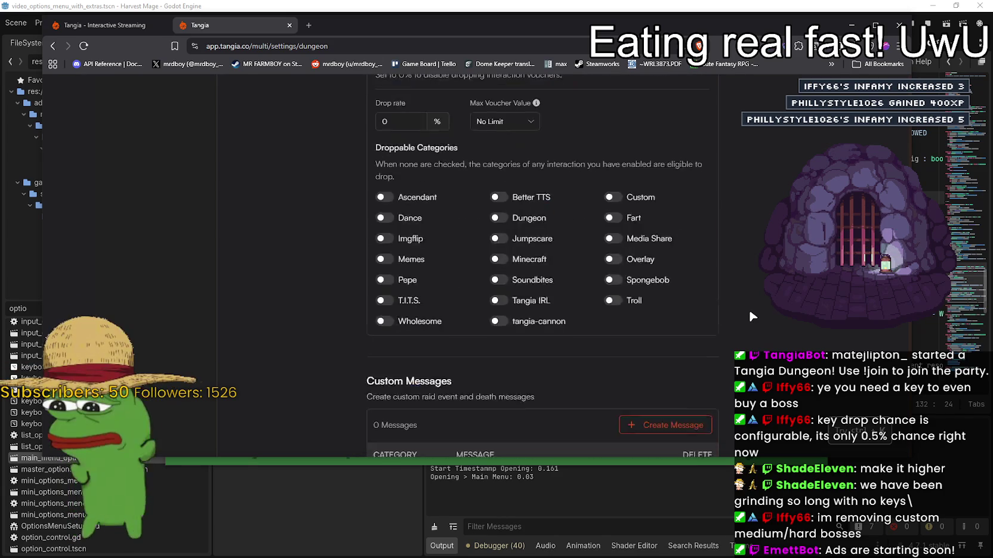
scroll(748, 308, "down", 8)
scroll(570, 263, "down", 1)
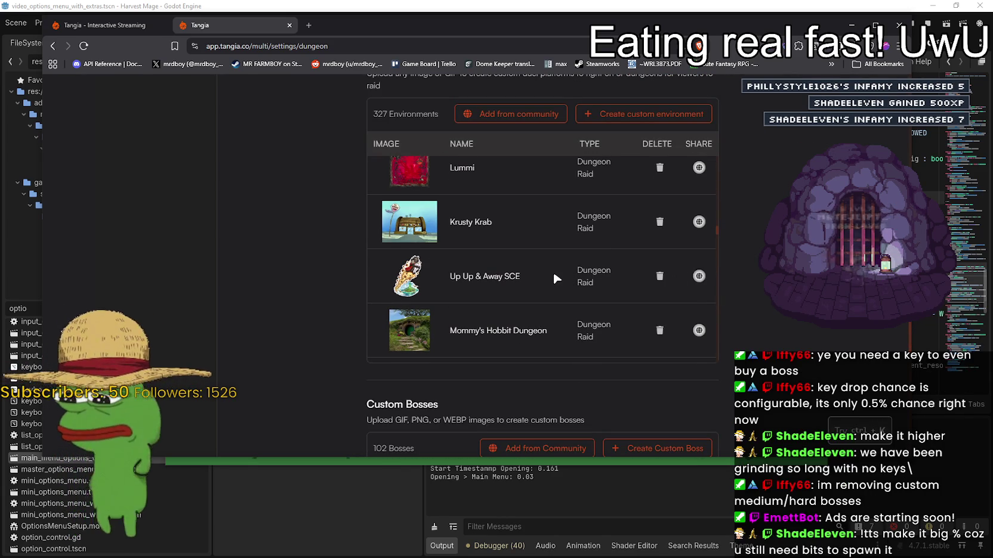
scroll(553, 270, "down", 3)
scroll(482, 259, "down", 5)
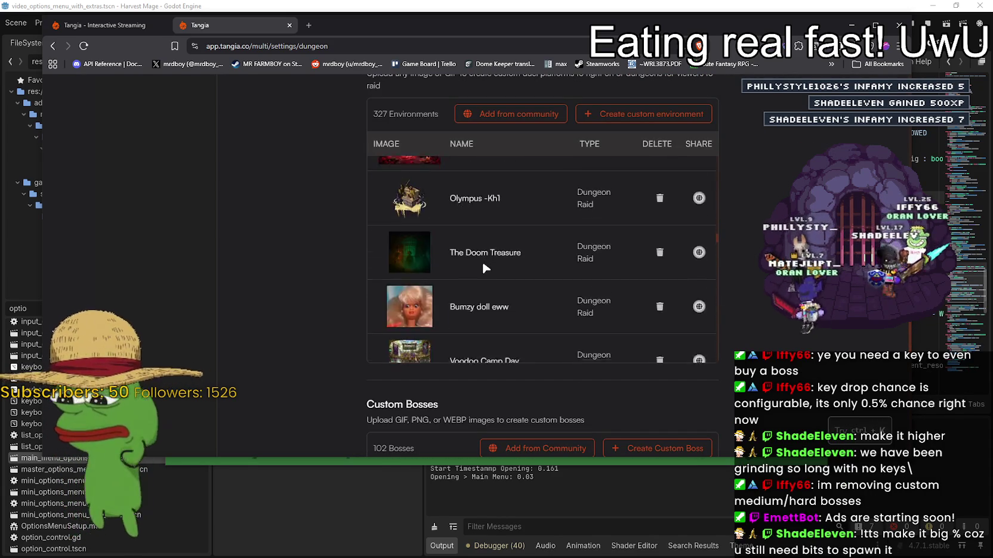
scroll(481, 260, "down", 12)
scroll(405, 260, "down", 12)
scroll(406, 259, "down", 3)
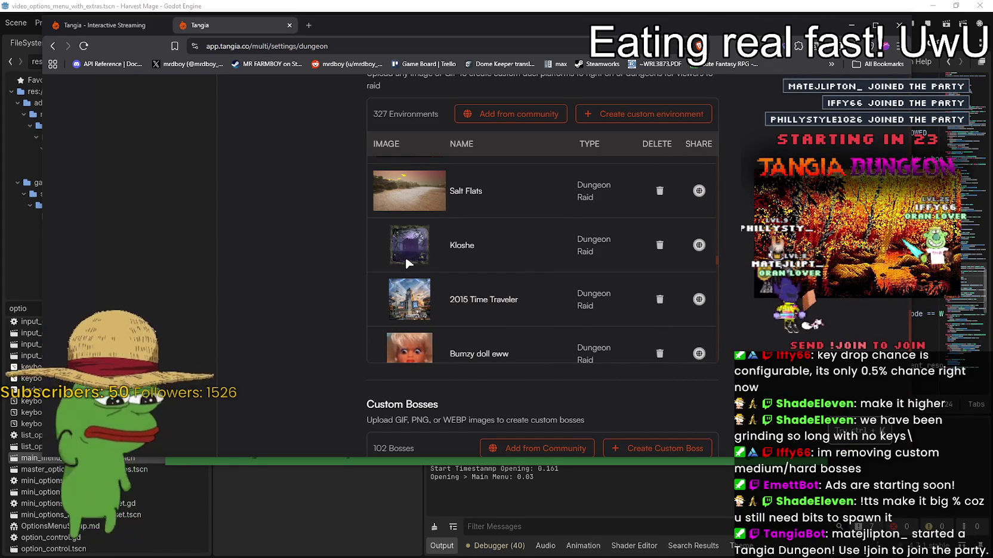
scroll(405, 254, "down", 10)
scroll(625, 292, "down", 2)
mouse_move(717, 275)
left_mouse_down()
mouse_move(723, 324)
mouse_move(749, 146)
left_mouse_up()
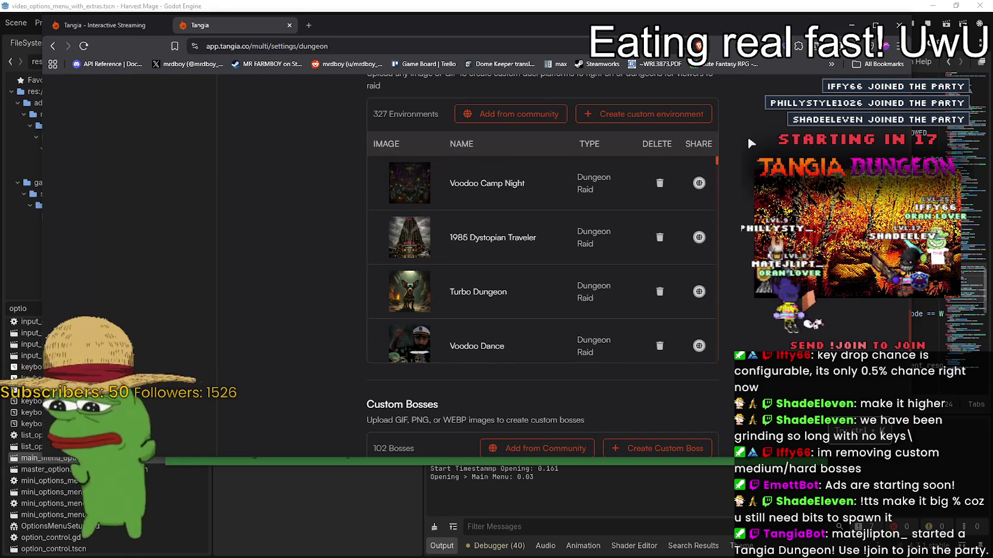
scroll(748, 126, "up", 2)
scroll(290, 280, "down", 4)
scroll(293, 284, "down", 4)
scroll(293, 284, "up", 5)
scroll(293, 284, "down", 6)
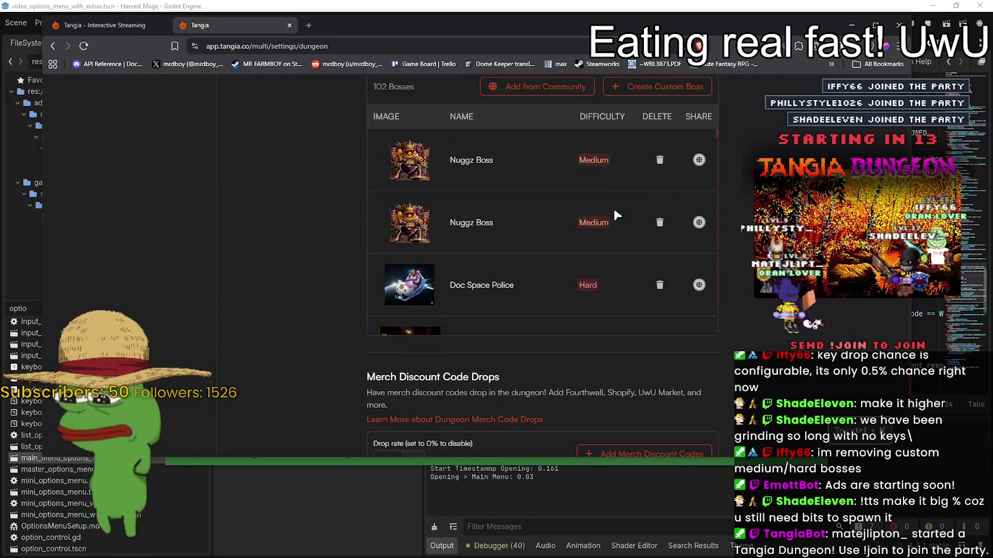
mouse_move(717, 133)
left_mouse_down()
mouse_move(730, 356)
mouse_move(747, 132)
mouse_move(764, 74)
mouse_move(779, 302)
left_mouse_up()
scroll(779, 302, "up", 5)
scroll(779, 302, "down", 4)
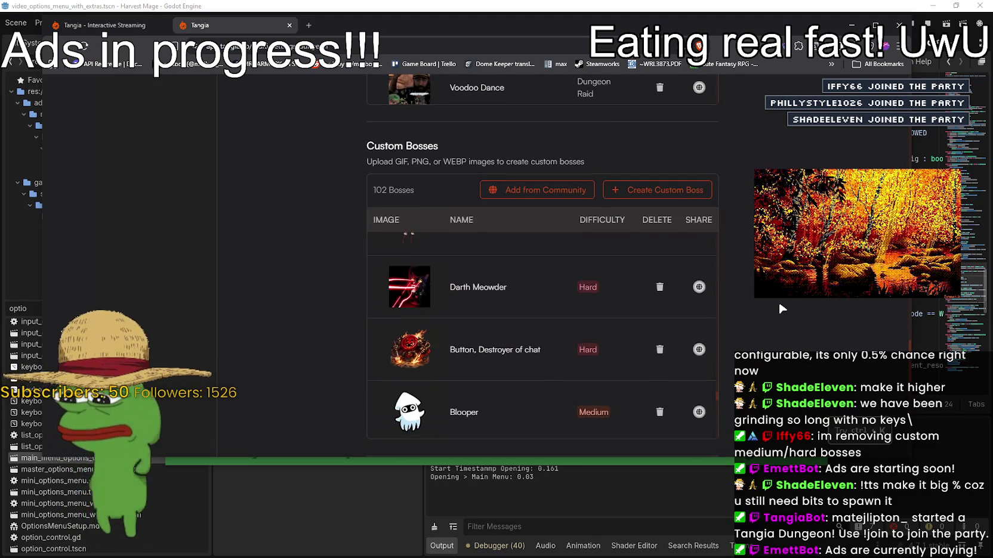
scroll(778, 303, "down", 1)
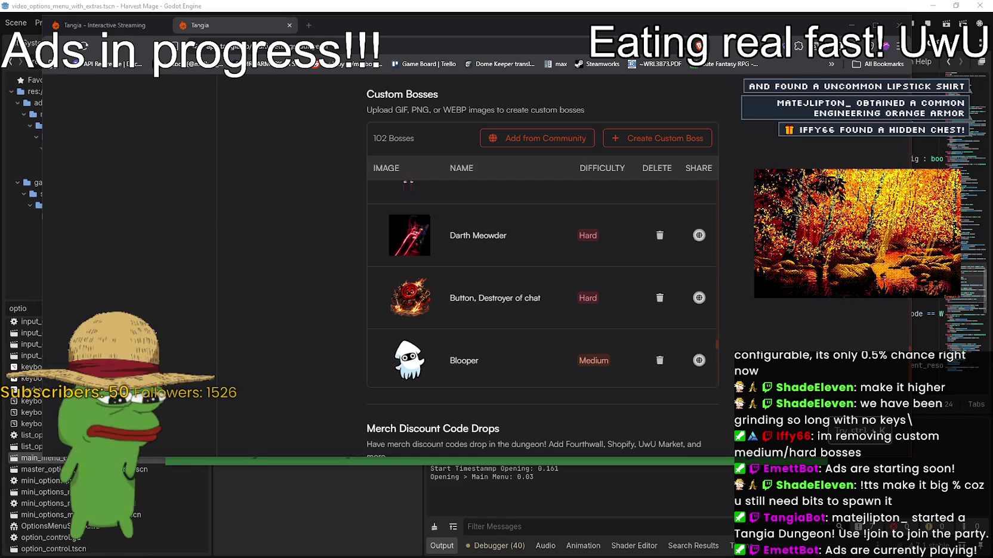
key("alt+Tab")
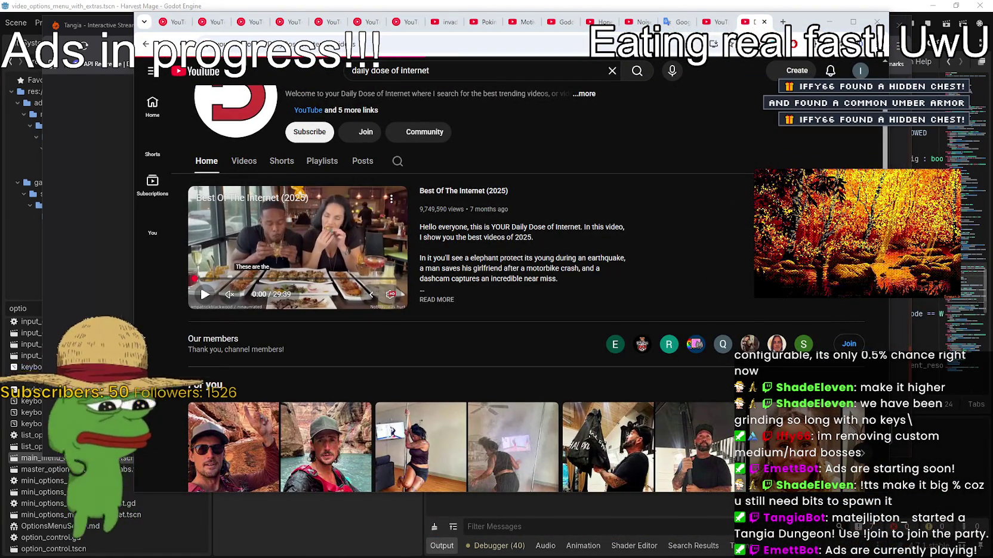
Open the Daily Dose Of Internet Videos tab and browse through the video grid.
left_click(244, 161)
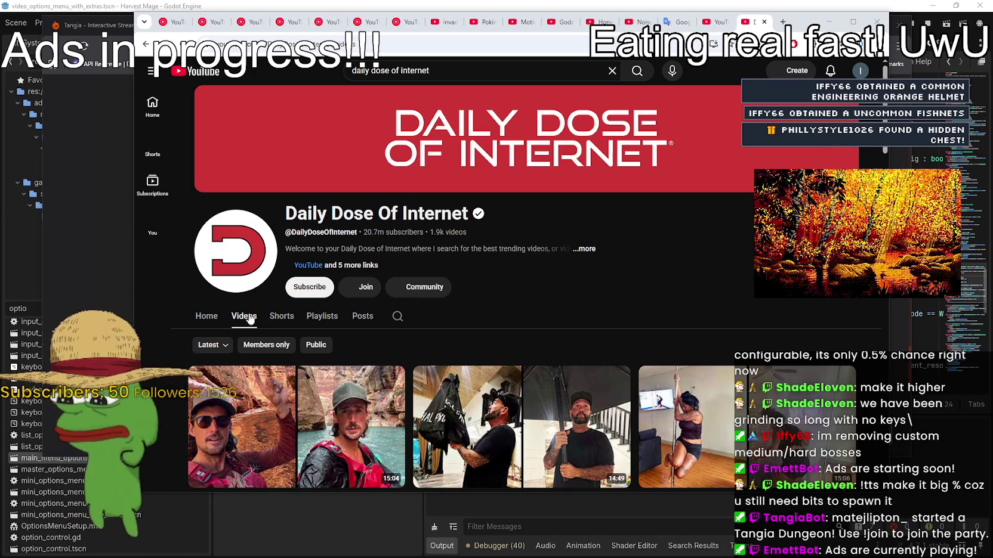
scroll(237, 311, "down", 1)
scroll(173, 355, "down", 4)
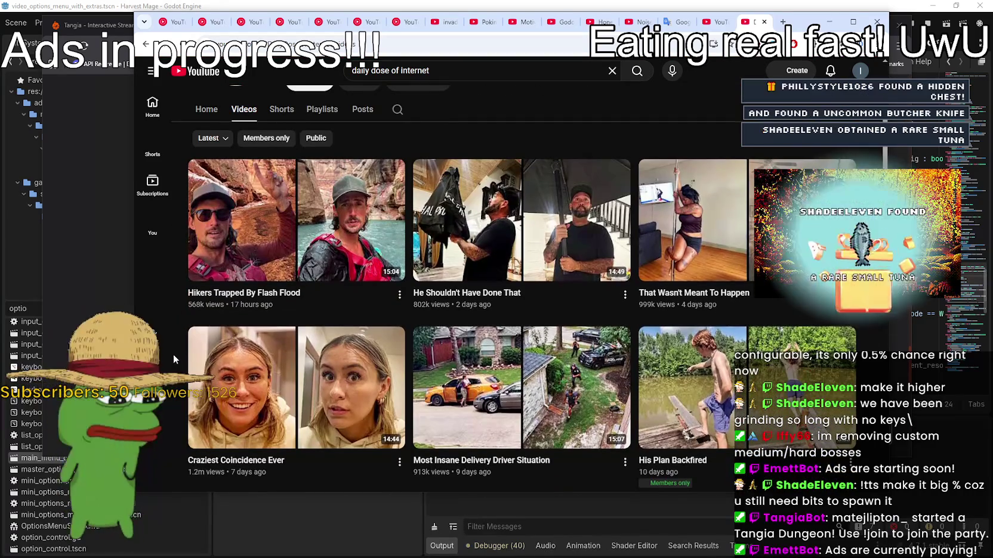
scroll(173, 354, "up", 2)
mouse_move(493, 317)
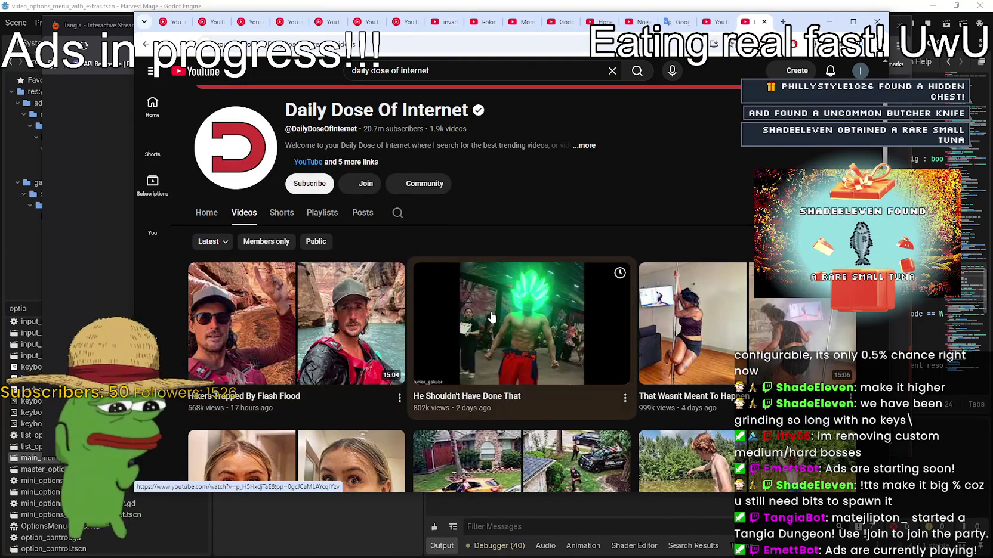
scroll(493, 317, "down", 1)
mouse_move(293, 284)
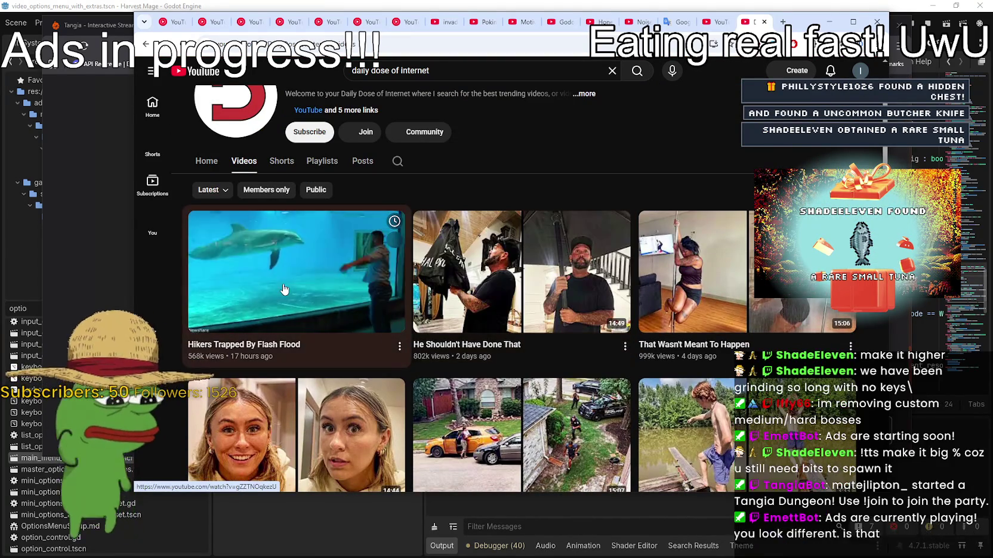
scroll(364, 346, "down", 2)
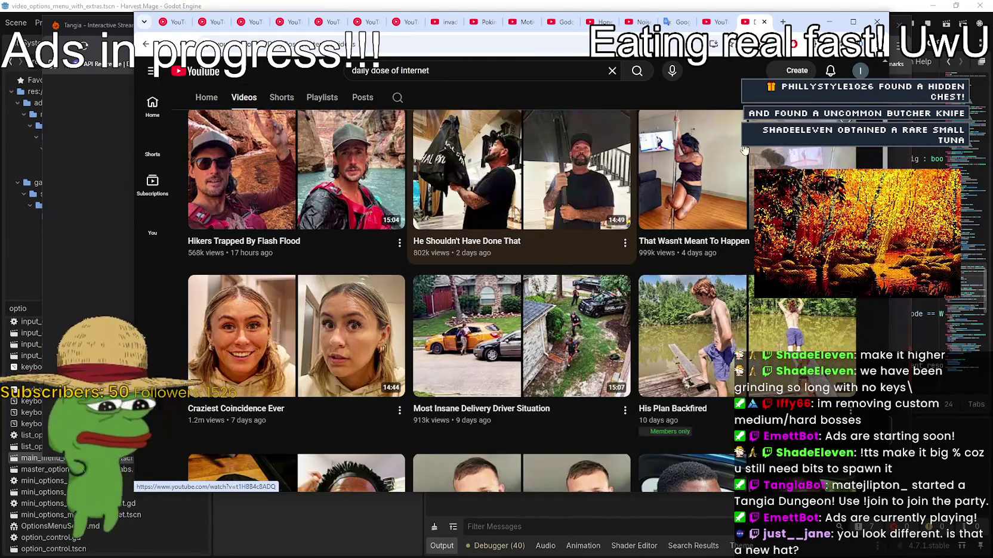
scroll(365, 346, "down", 5)
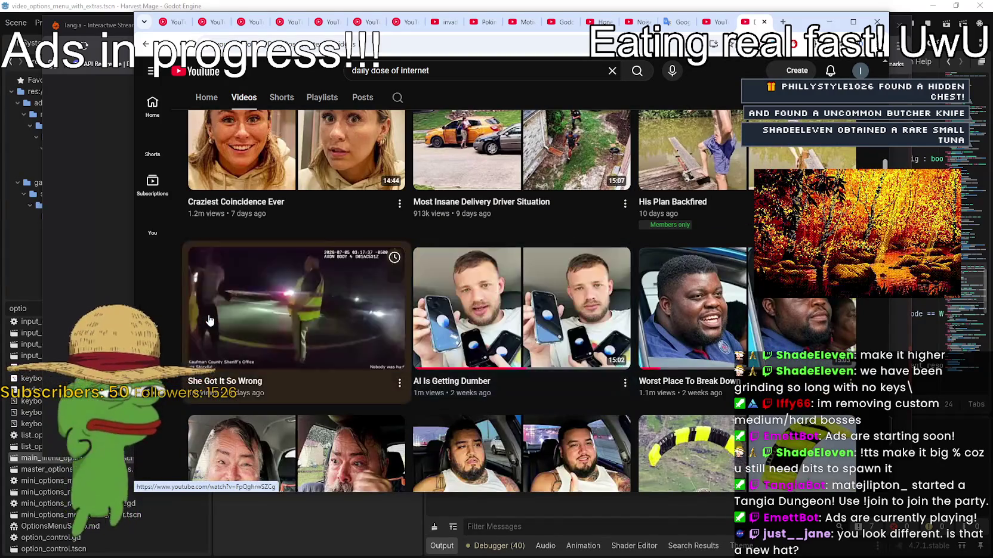
scroll(275, 264, "up", 3)
mouse_move(503, 263)
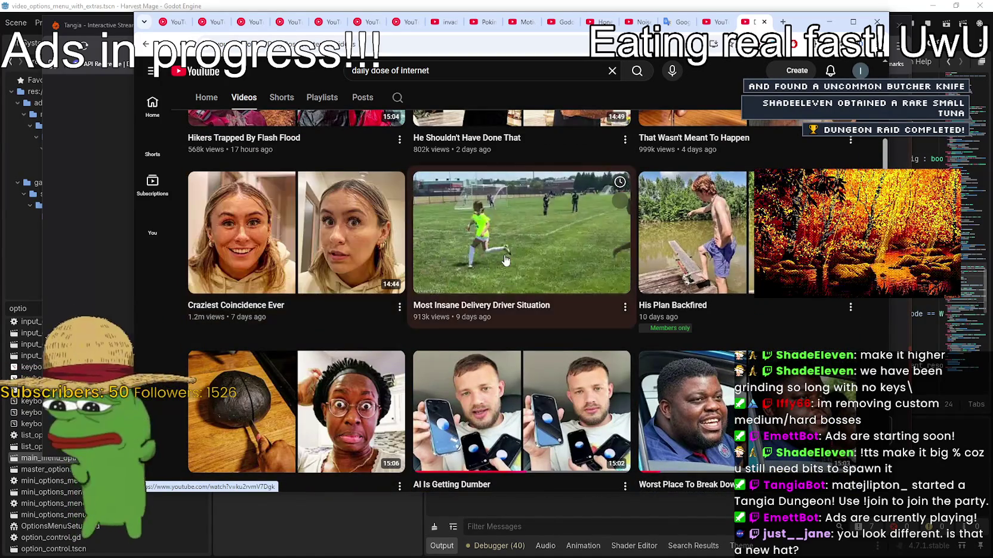
scroll(344, 215, "up", 3)
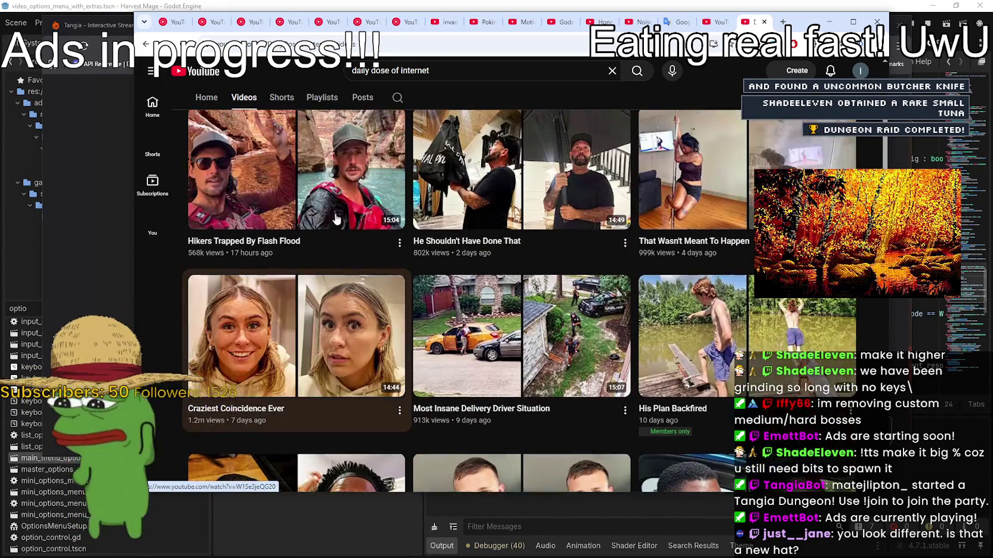
mouse_move(489, 290)
mouse_move(298, 222)
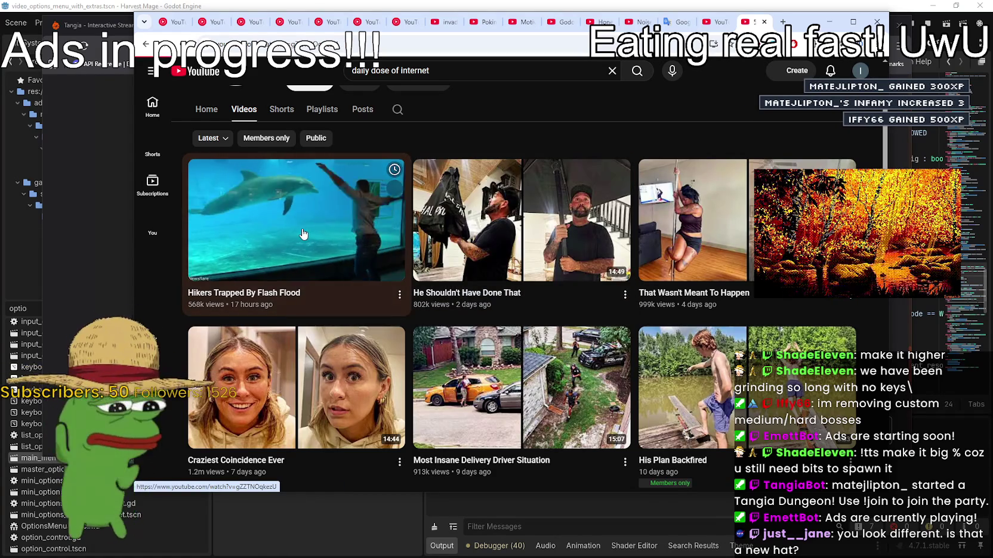
Play 'Hikers Trapped By Flash Flood', shifting the window left and pausing then resuming once.
left_click(301, 228)
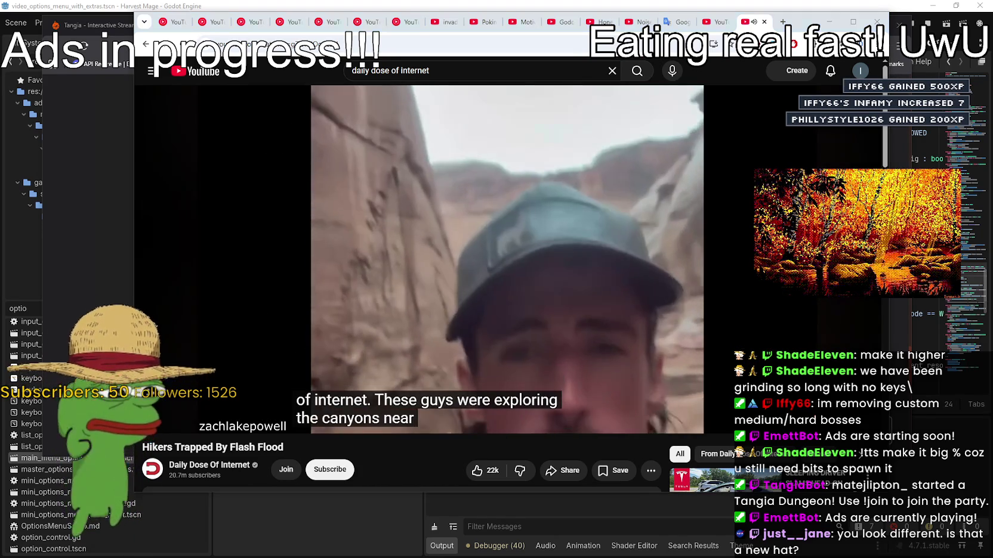
left_click_drag(761, 26, 707, 26)
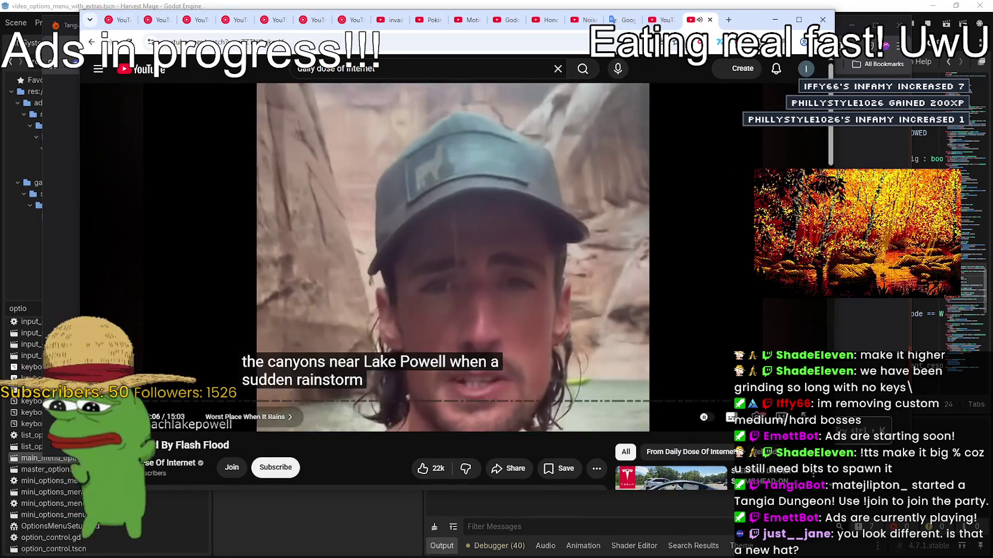
left_click(585, 248)
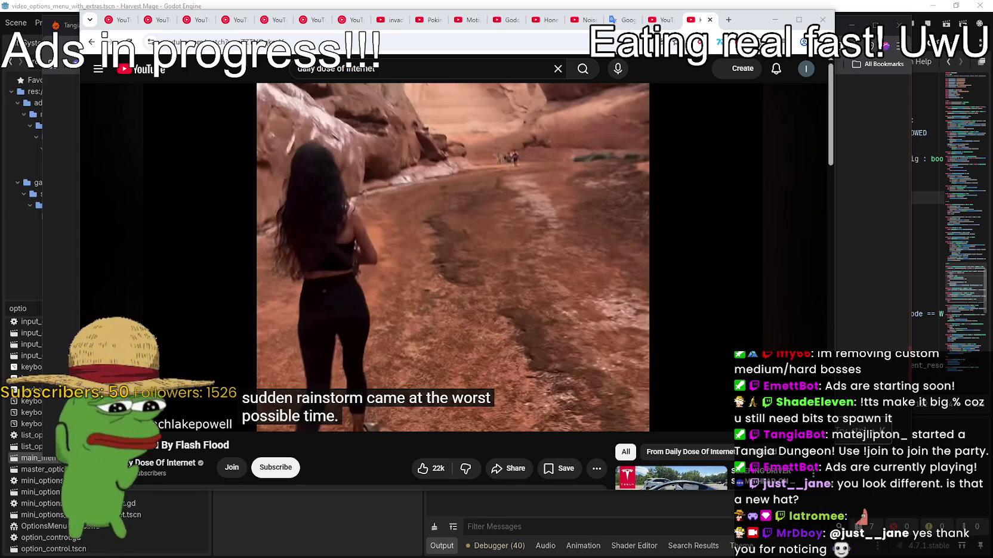
left_click(586, 256)
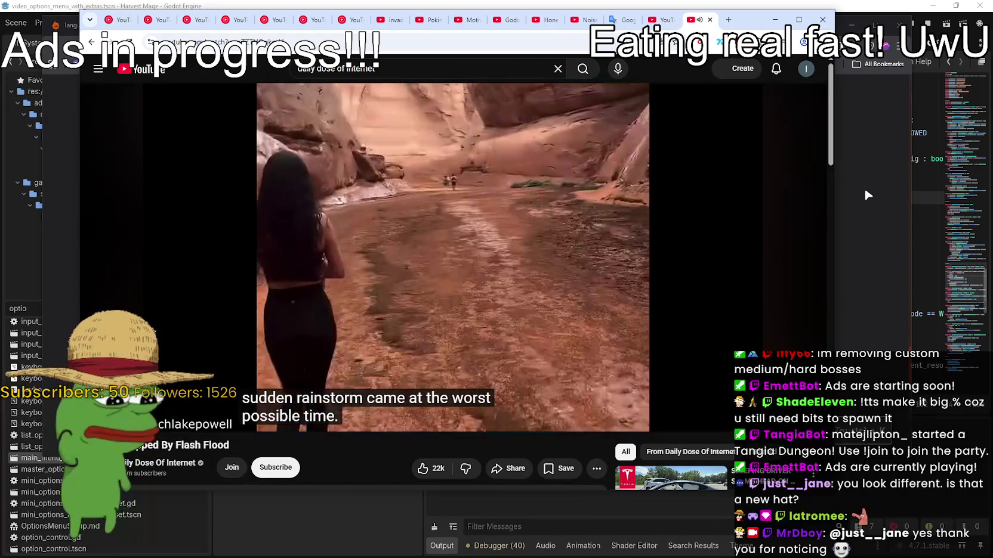
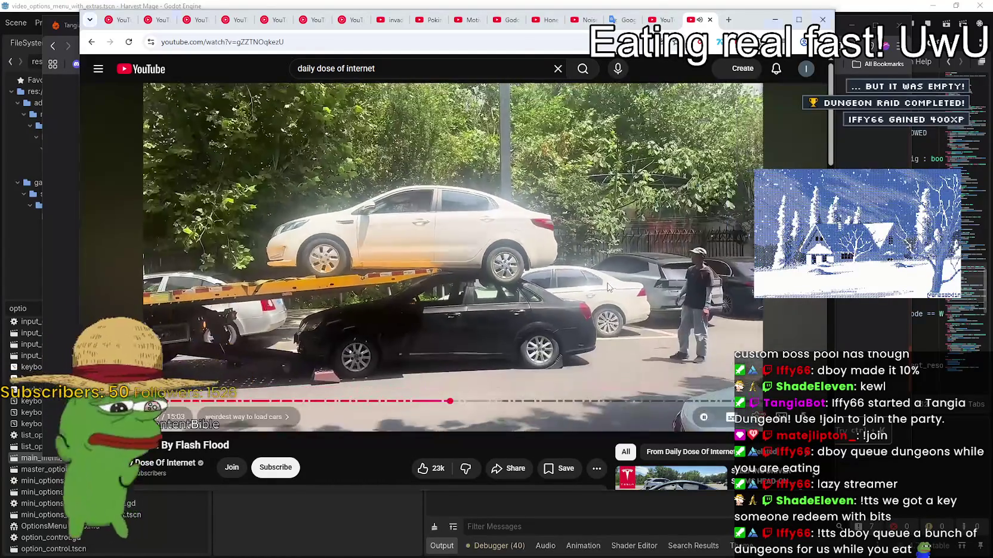
Pause the tow-truck video and switch over to the YouTube Music tab.
key("space")
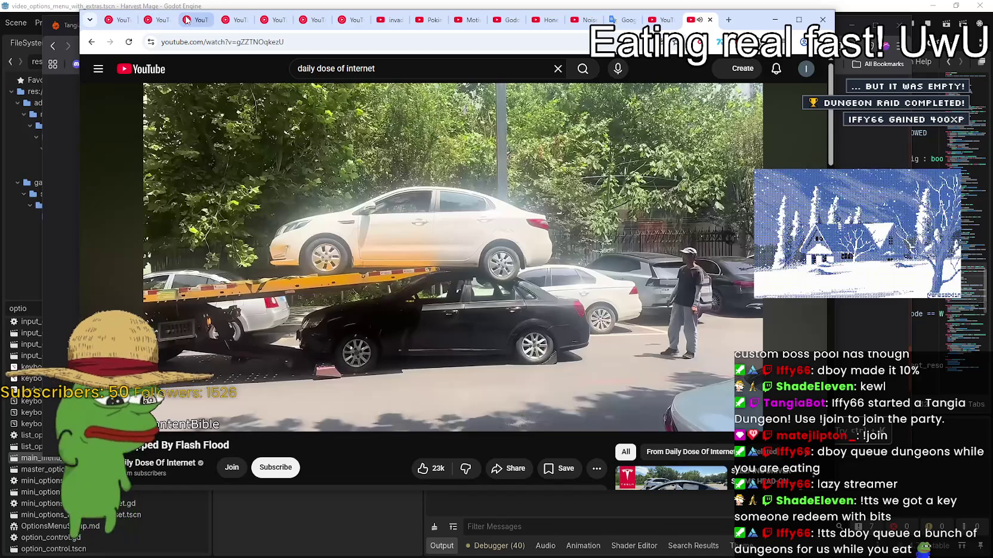
left_click(188, 20)
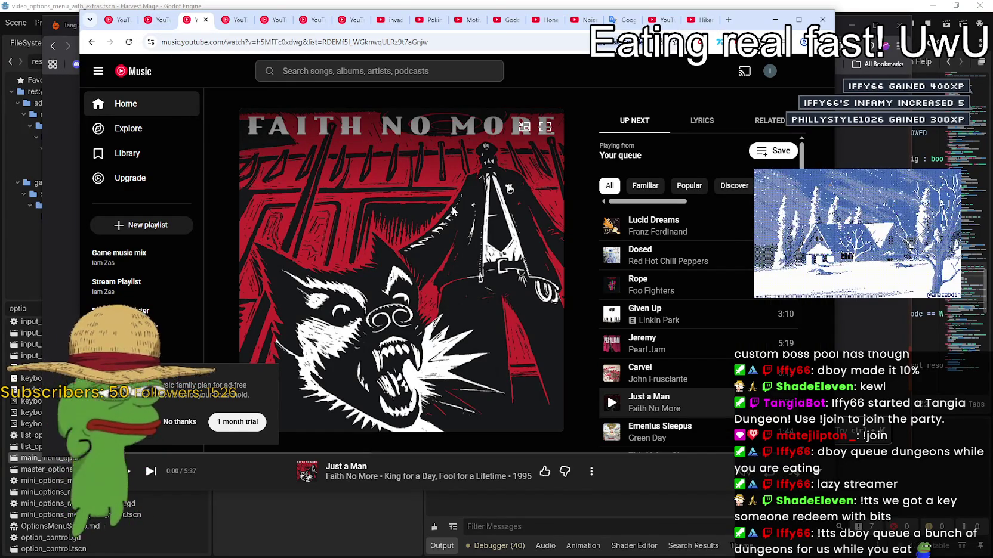
Minimise the YouTube Music window to reveal Tangia's Custom Bosses settings page.
left_click(774, 19)
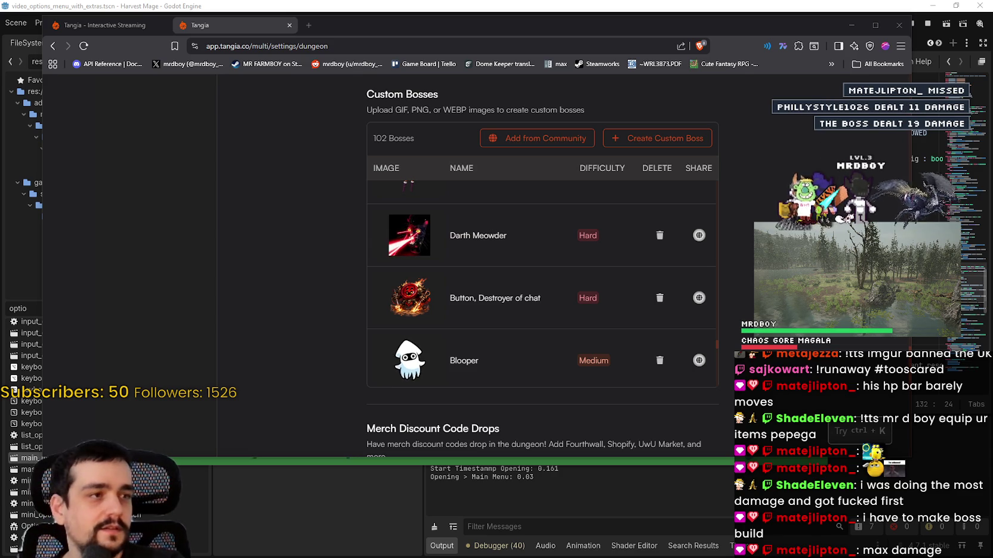
Maximise the Tangia browser window, then restore it down so the Godot editor shows.
left_click(875, 25)
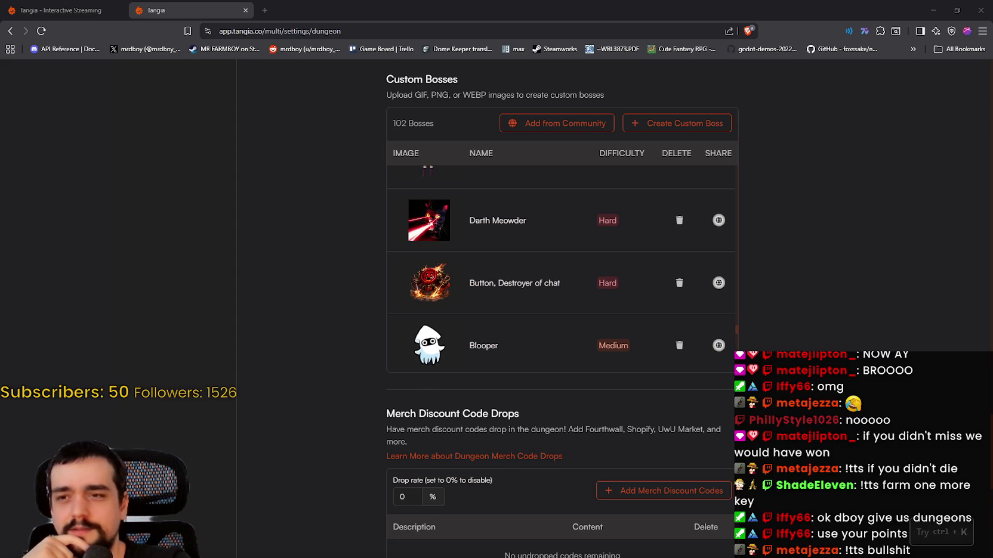
left_click(956, 10)
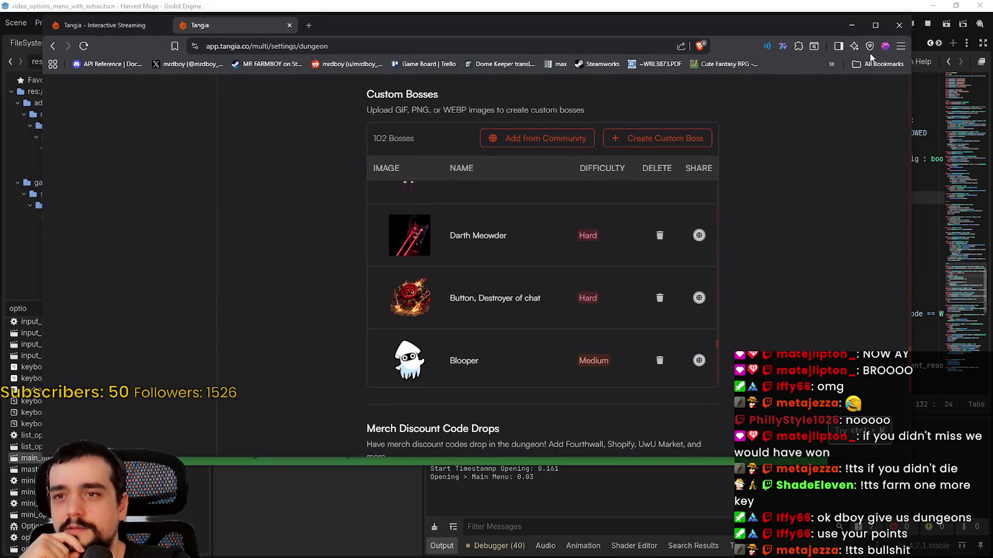
Close the browser with all tabs, stop and rerun Harvest Mage, and start a New Game.
left_click(899, 25)
left_click(485, 146)
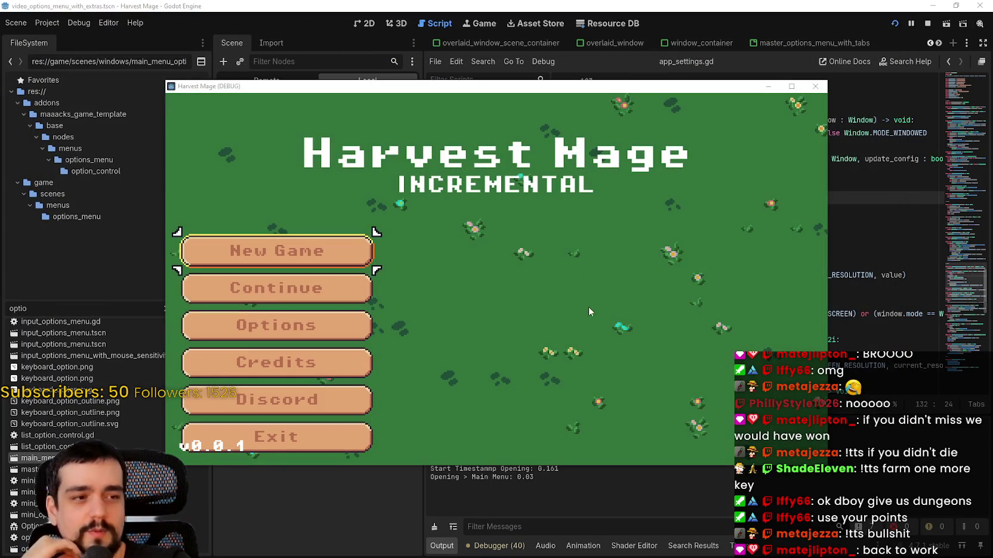
mouse_move(748, 88)
left_mouse_down()
mouse_move(715, 391)
mouse_move(681, 100)
left_mouse_up()
left_click(749, 99)
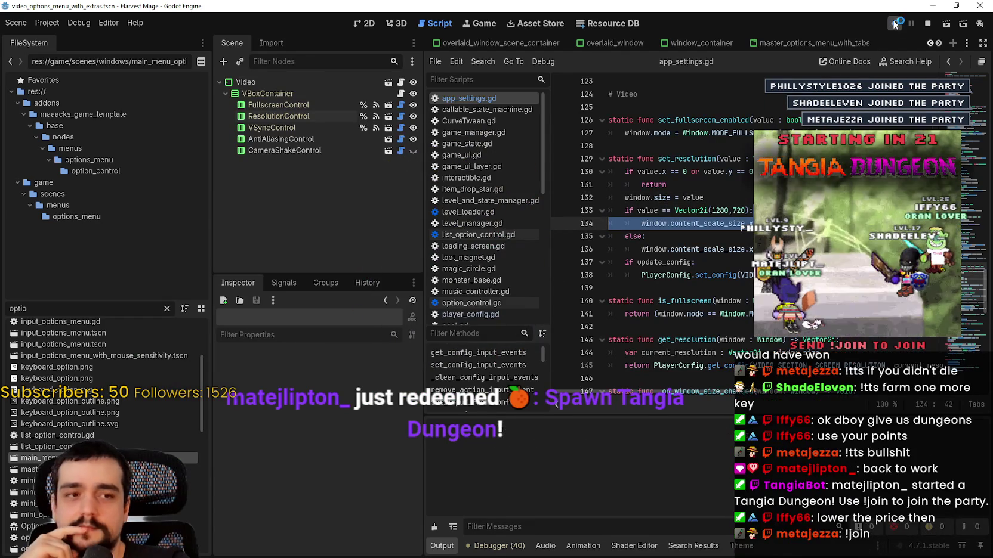
left_click(894, 24)
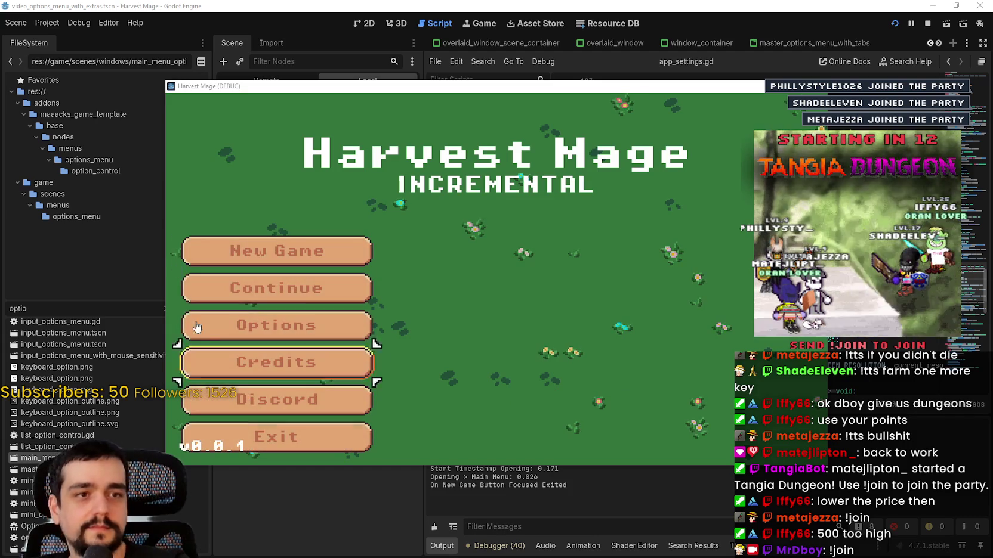
key("Return")
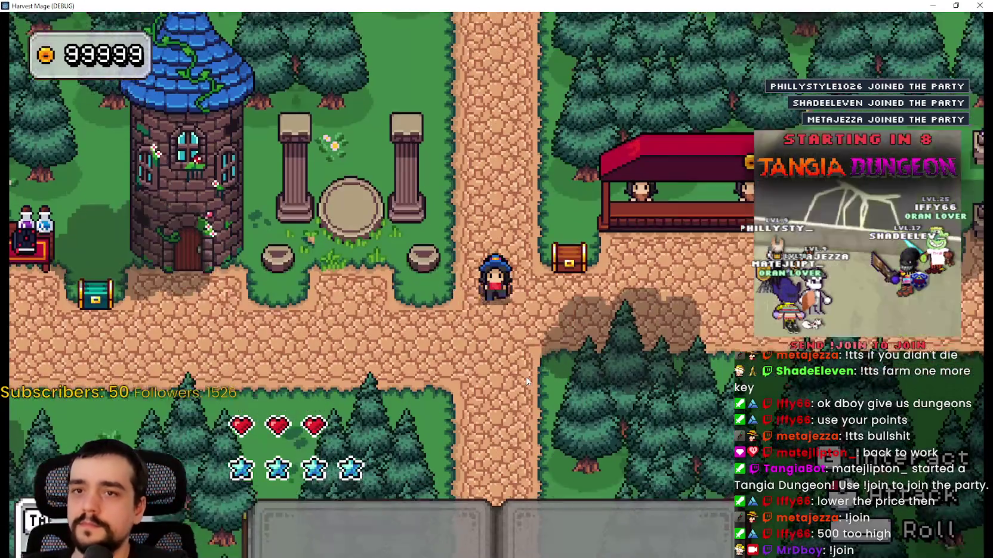
Pause the game and open the Video options' resolution list.
key("Escape")
left_click(198, 287)
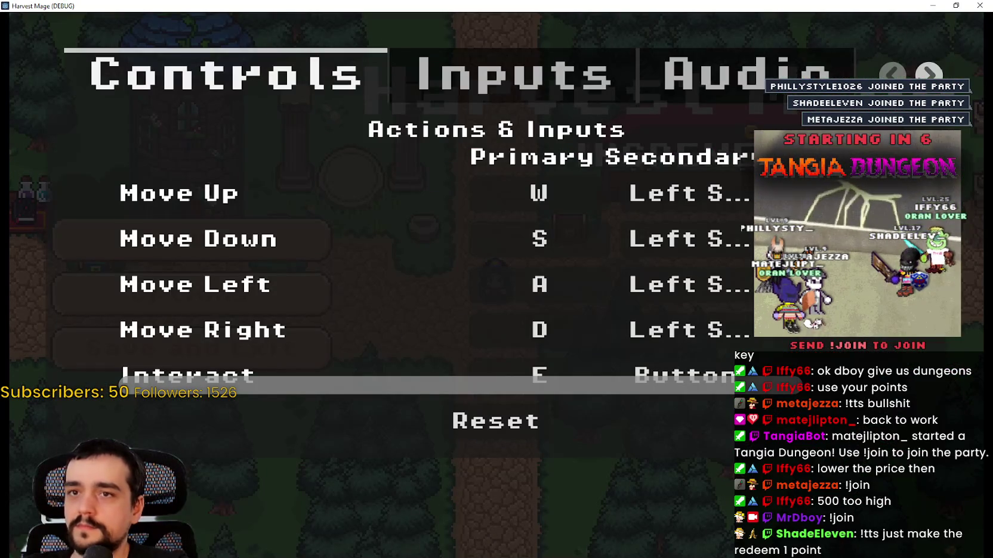
scroll(715, 75, "down", 2)
left_click(695, 74)
left_click(471, 75)
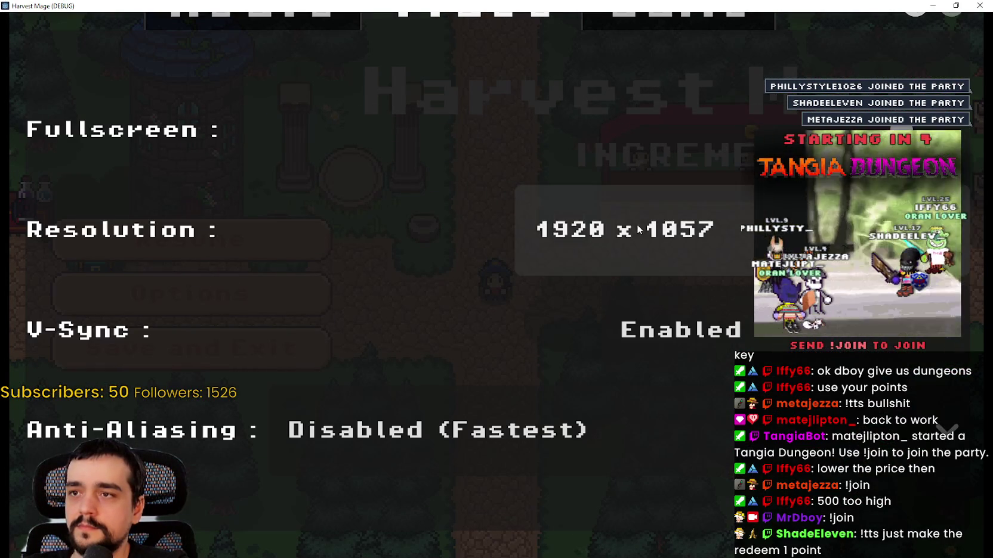
left_click(621, 229)
Reopen Video options, switch the game to fullscreen at 1920 x 1080, and resume playing.
key("Escape")
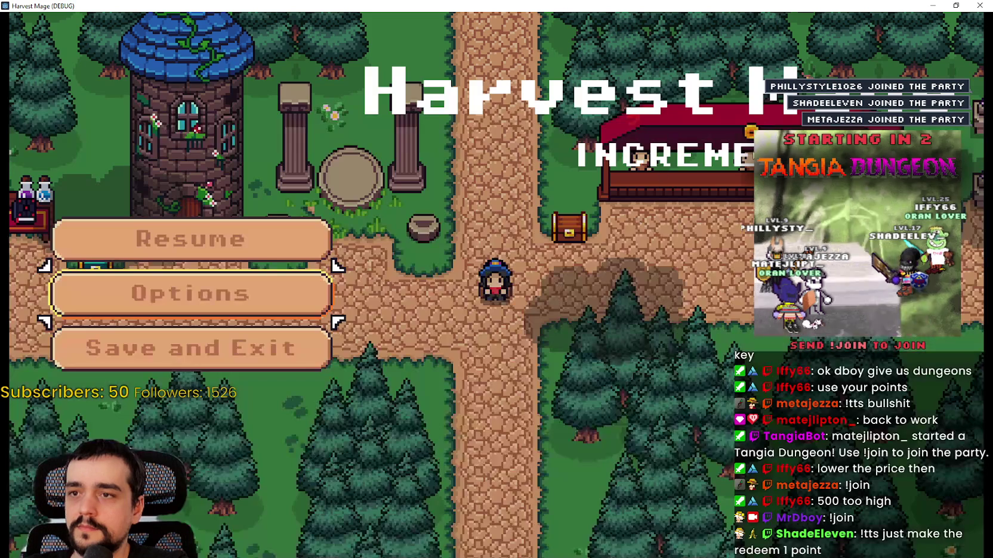
left_click(259, 304)
left_click(929, 72)
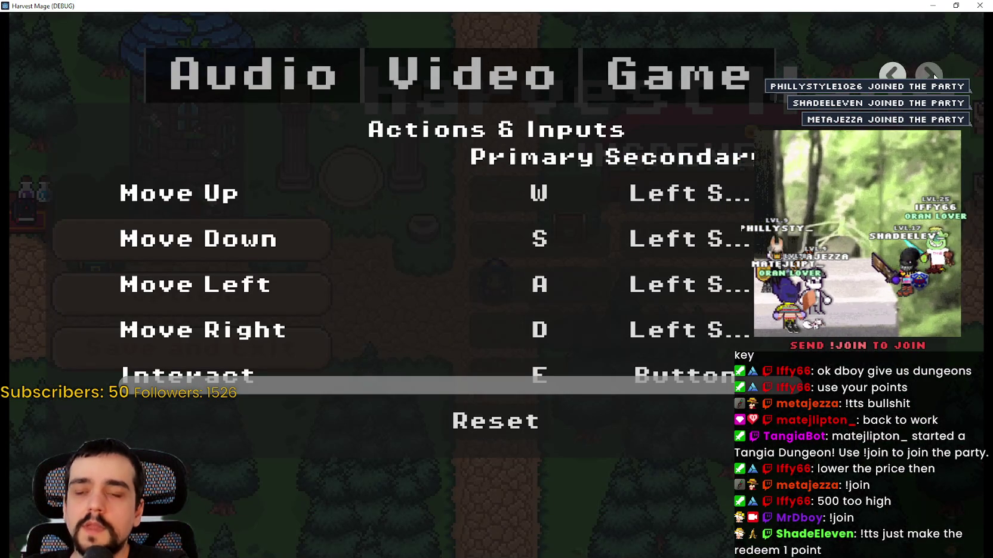
left_click(546, 73)
key("F11")
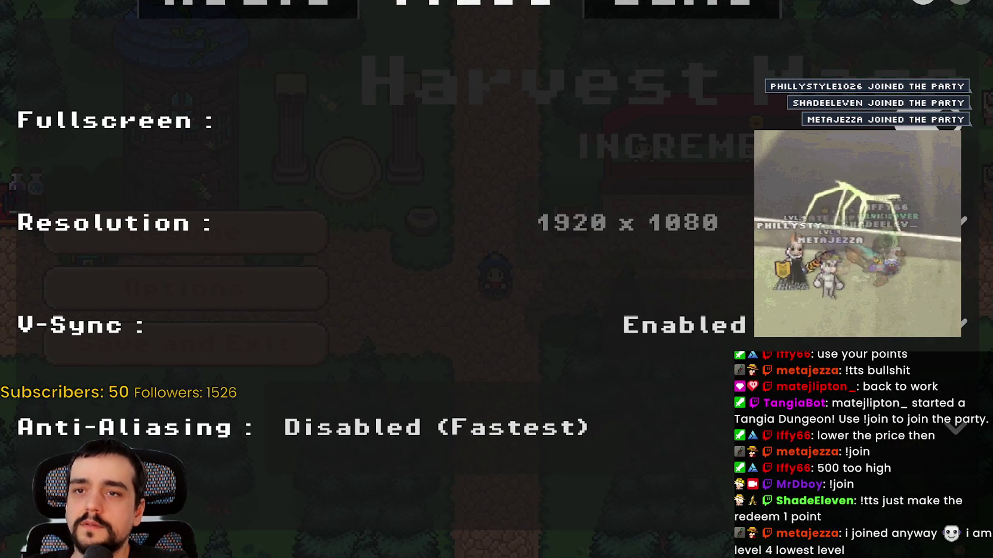
key("Escape")
key("a")
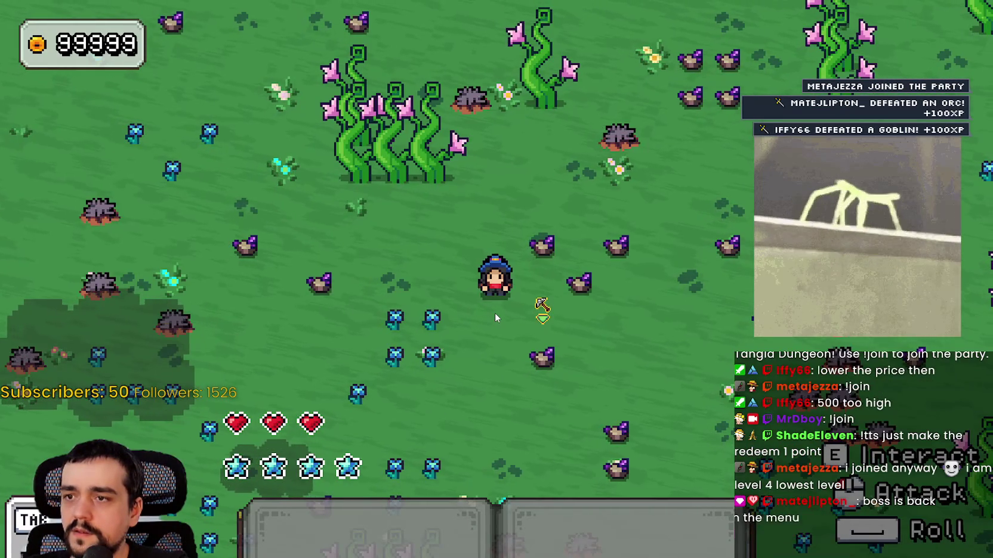
Walk the wizard left past the pillars, down the town path and into the flower meadow.
key("a")
key("w")
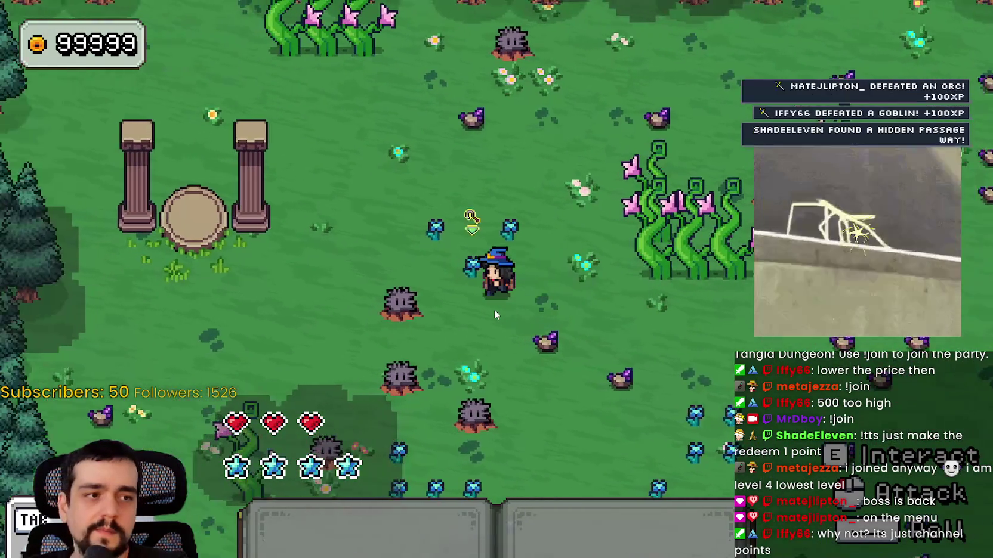
key("a")
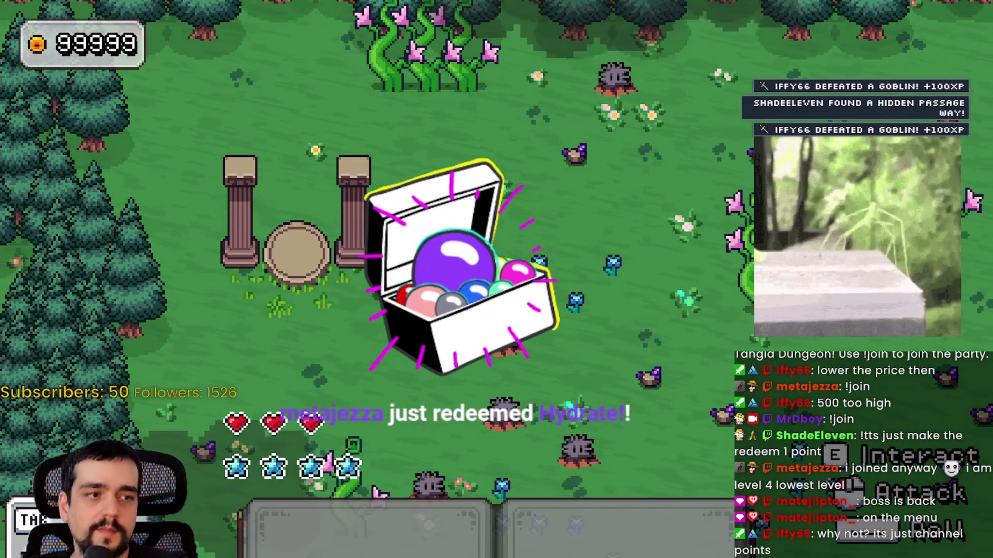
key("a")
key("s")
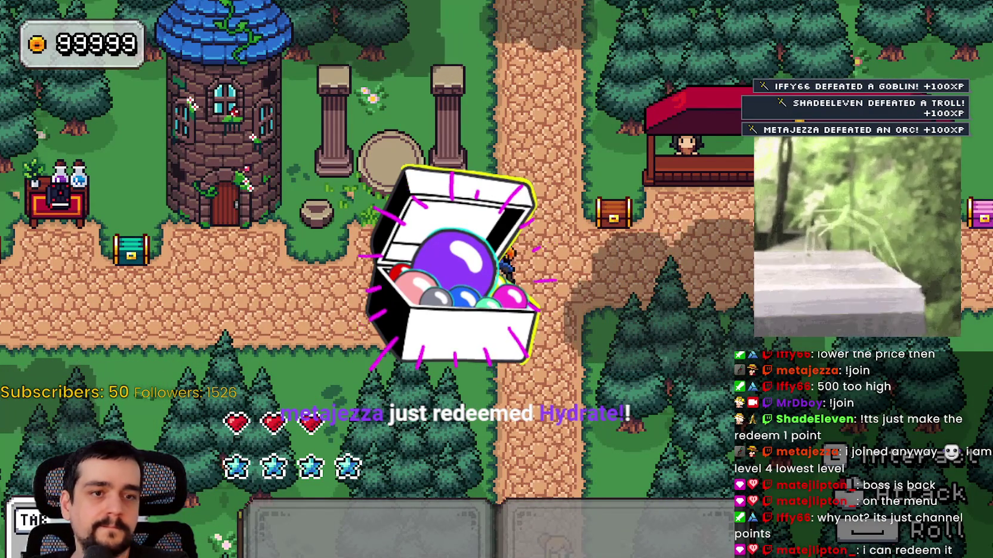
key("a")
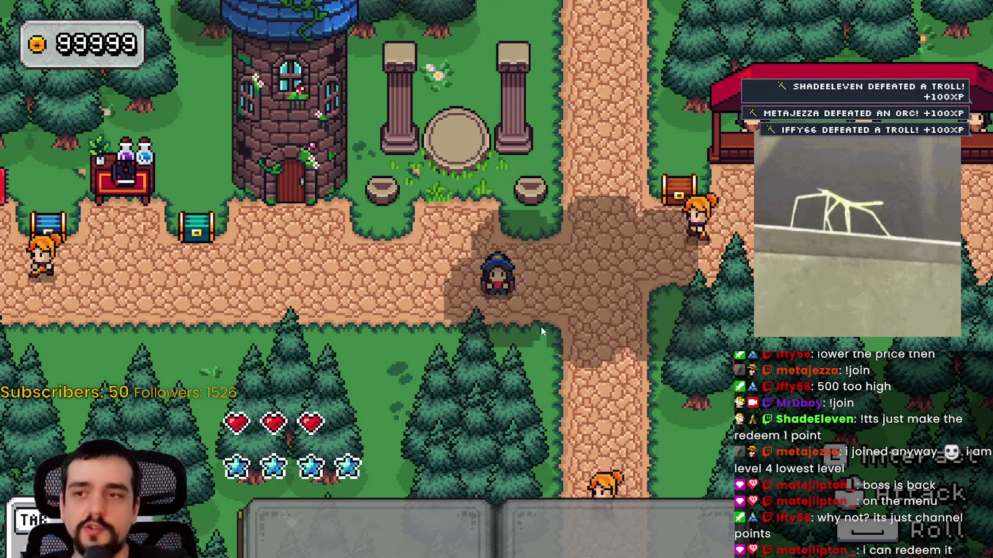
key("w")
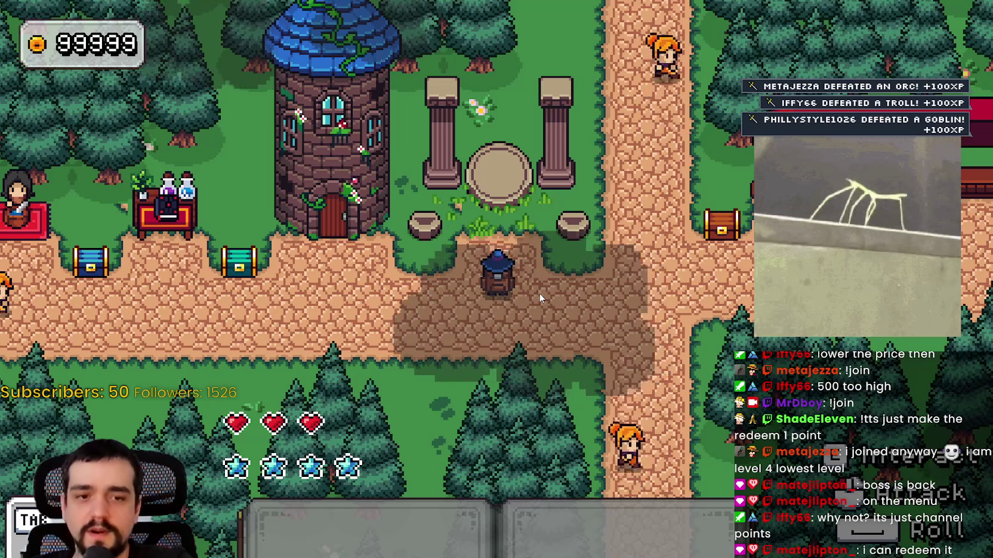
key("w")
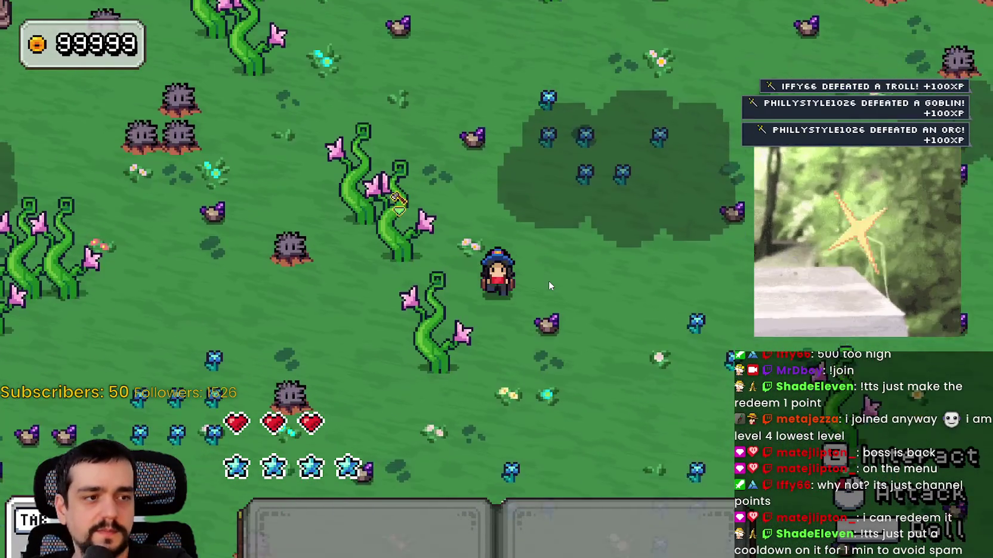
key("a")
key("w")
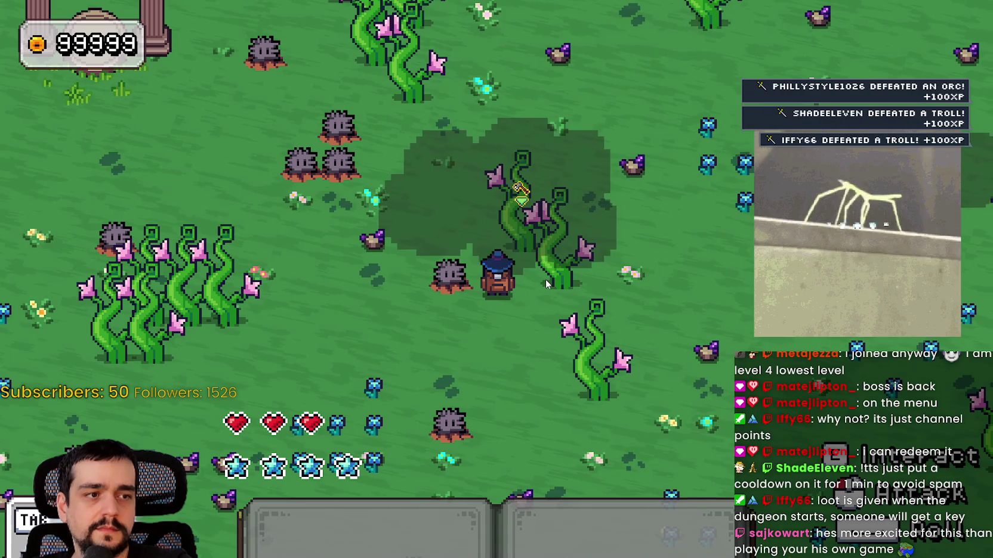
Walk the wizard back across the meadow into the town hub beside the stone pillars.
key("d")
key("a")
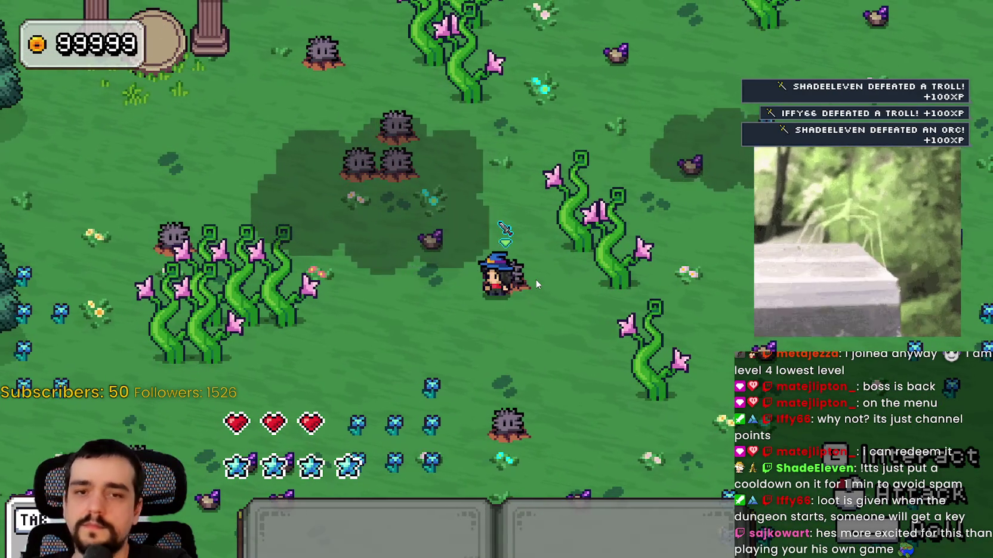
key("a")
key("w")
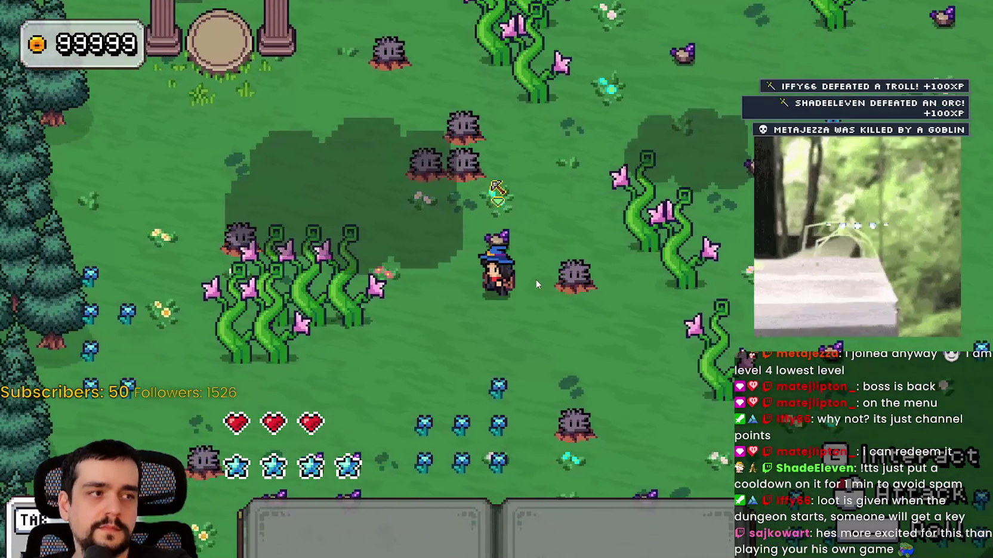
key("a")
key("w")
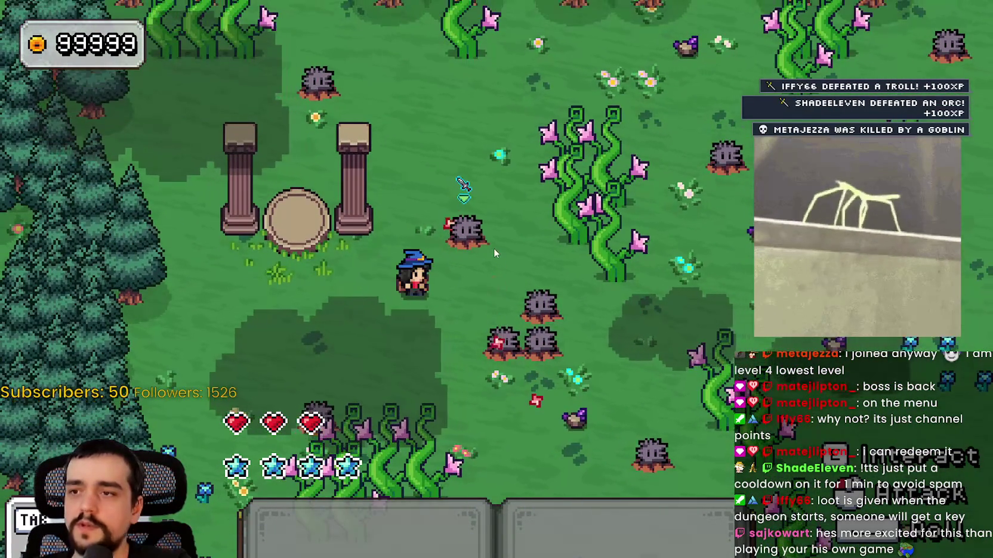
key("s")
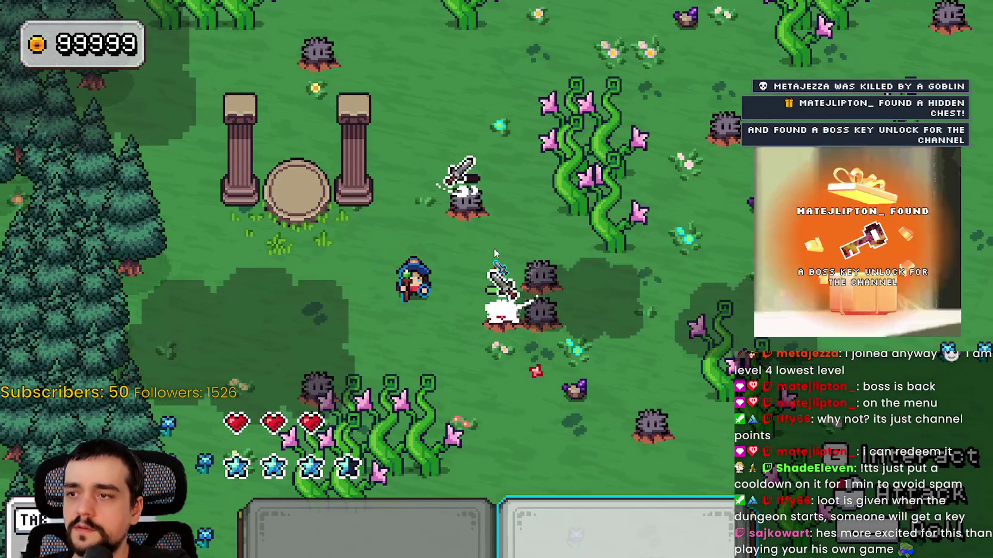
key("a")
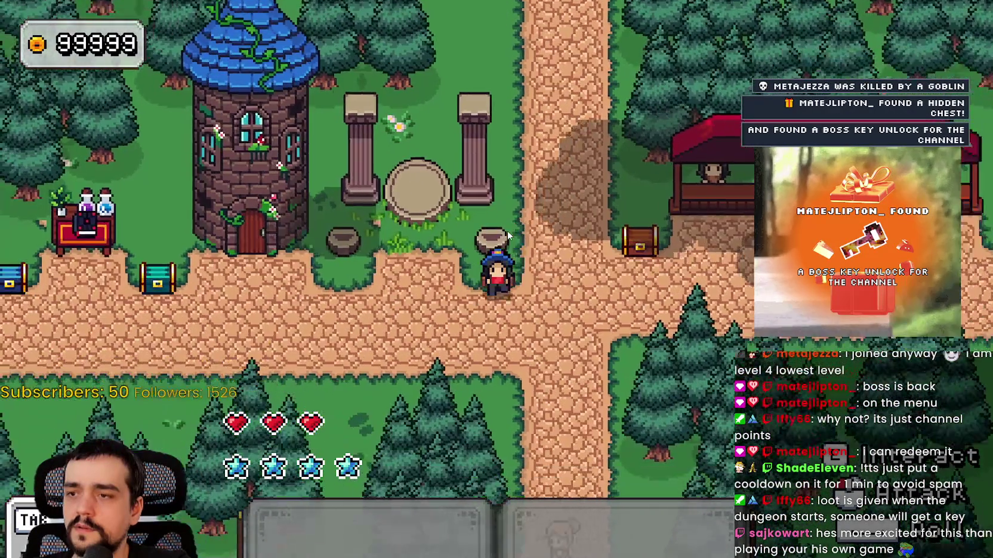
key("w")
key("a")
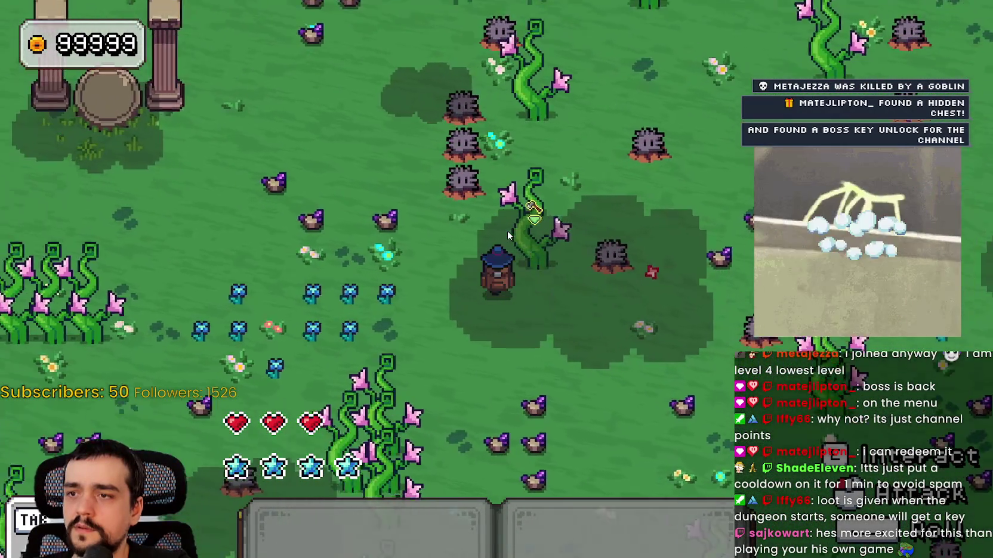
key("a")
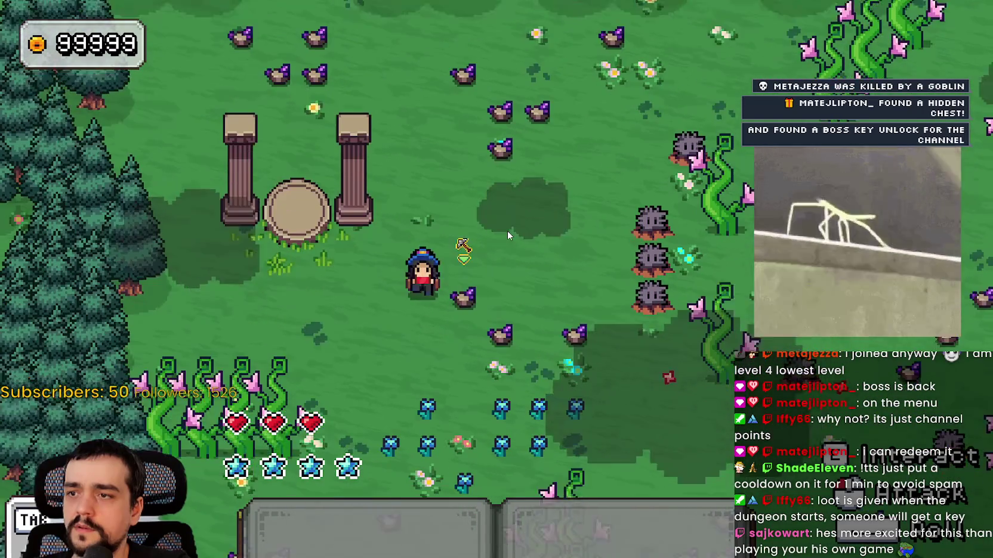
key("s")
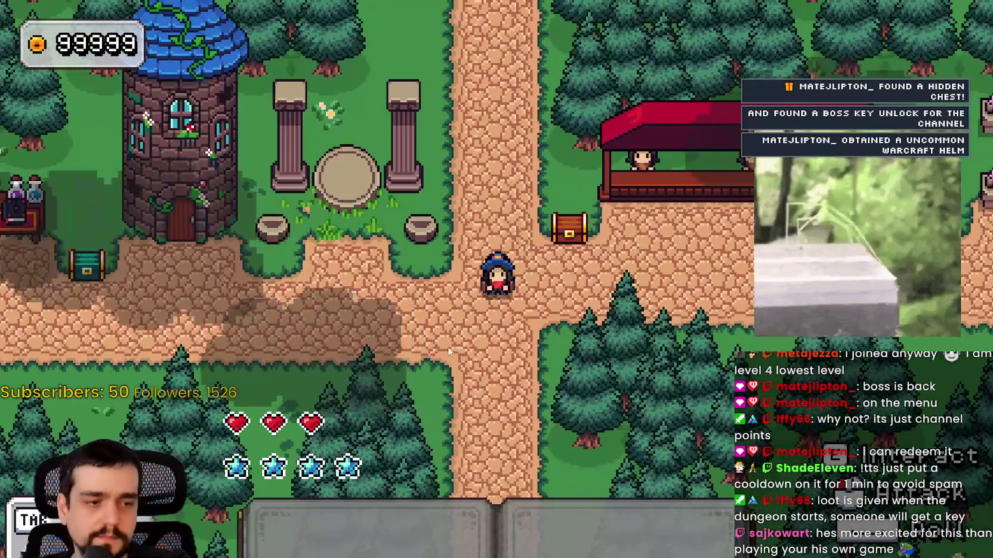
In the Video options, turn off fullscreen and set the resolution to 1280 x 720.
key("Escape")
left_click(288, 287)
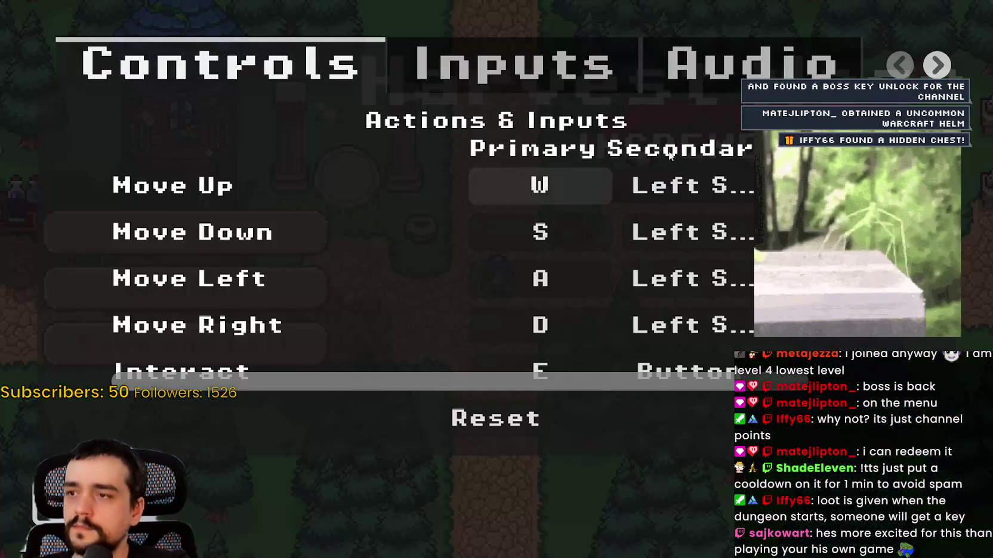
left_click(949, 71)
left_click(949, 71)
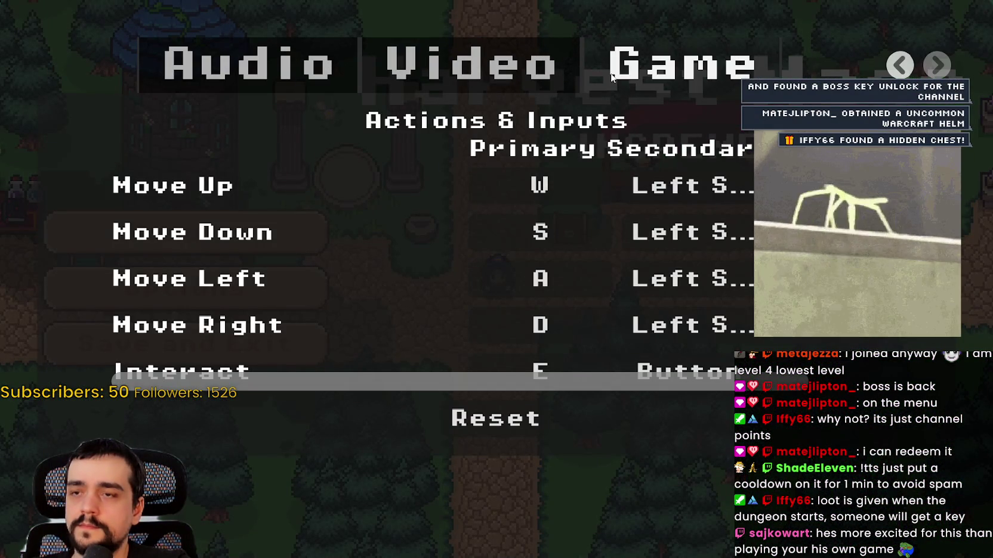
left_click(620, 70)
left_click(472, 66)
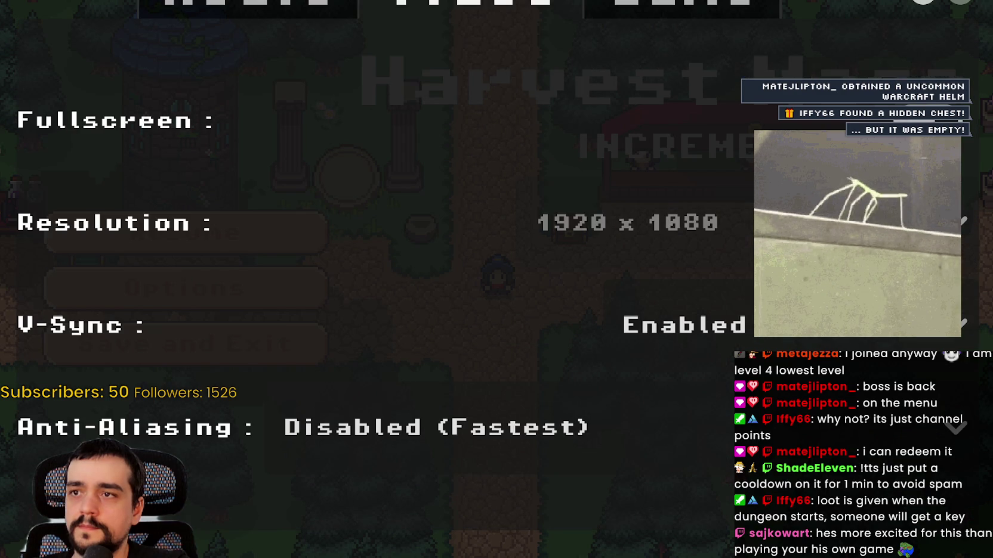
left_click(597, 119)
left_click(675, 236)
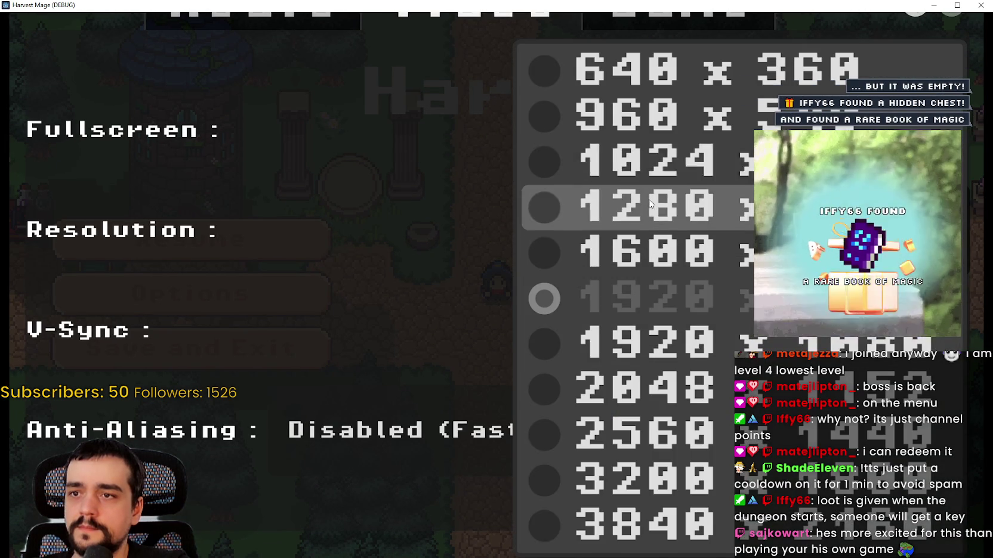
left_click(659, 207)
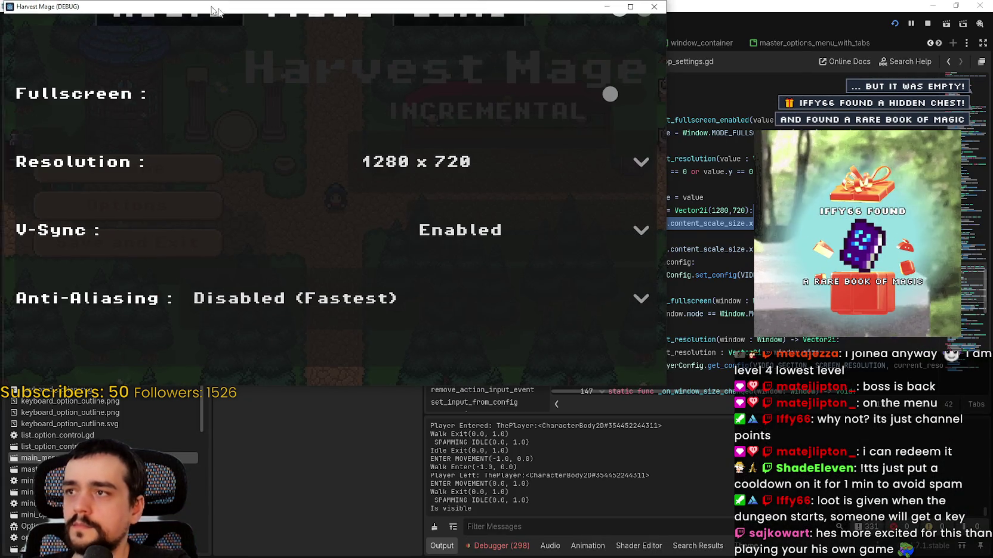
Walk and jump the wizard around in the 1280 x 720 window, then pause again.
key("Escape")
key("Escape")
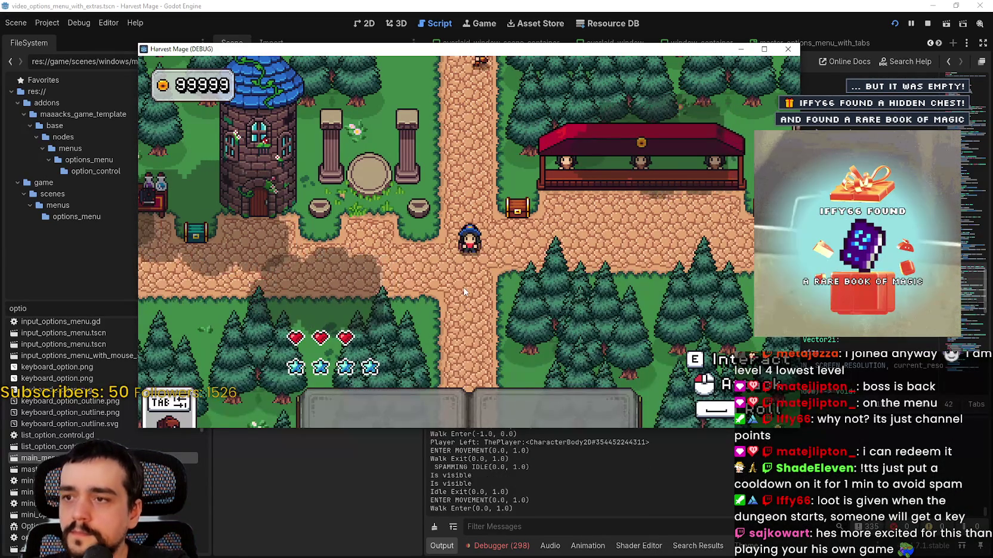
key("Down")
key("Left")
key("Up")
key("space")
key("Left")
key("Up")
key("Down")
key("Escape")
Set the Video resolution back to 1920 x 1080 and return to the pause menu.
key("Down")
key("Return")
left_click(757, 101)
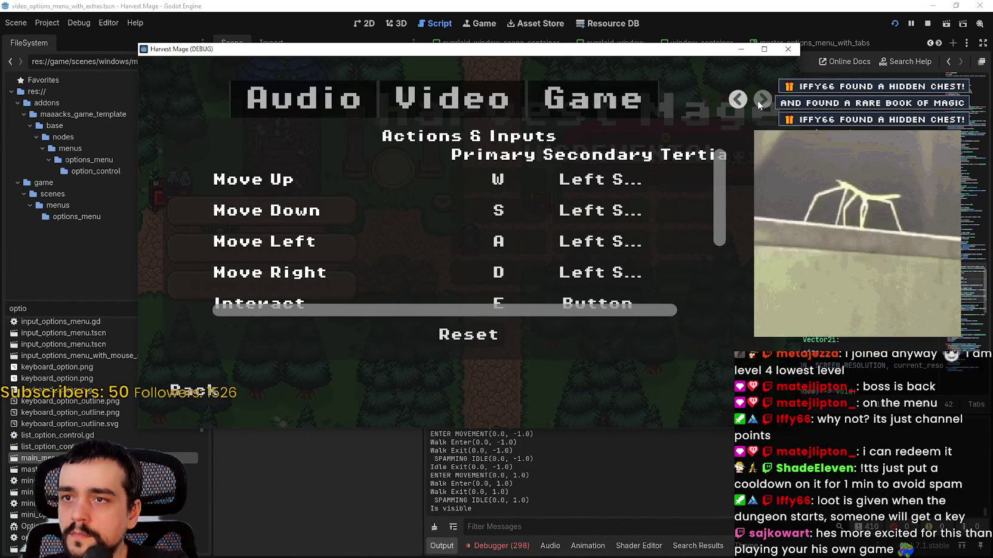
left_click(484, 100)
left_click(649, 195)
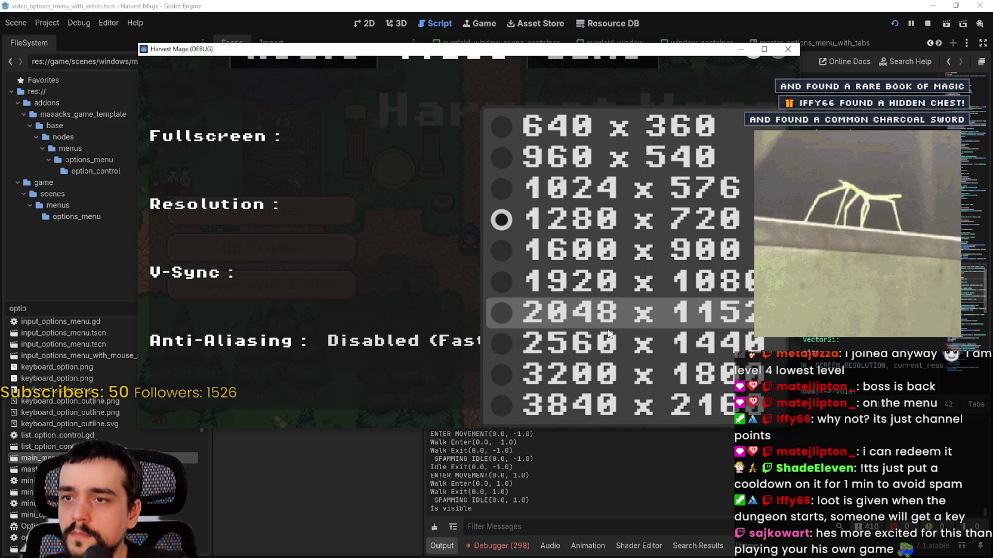
left_click(573, 281)
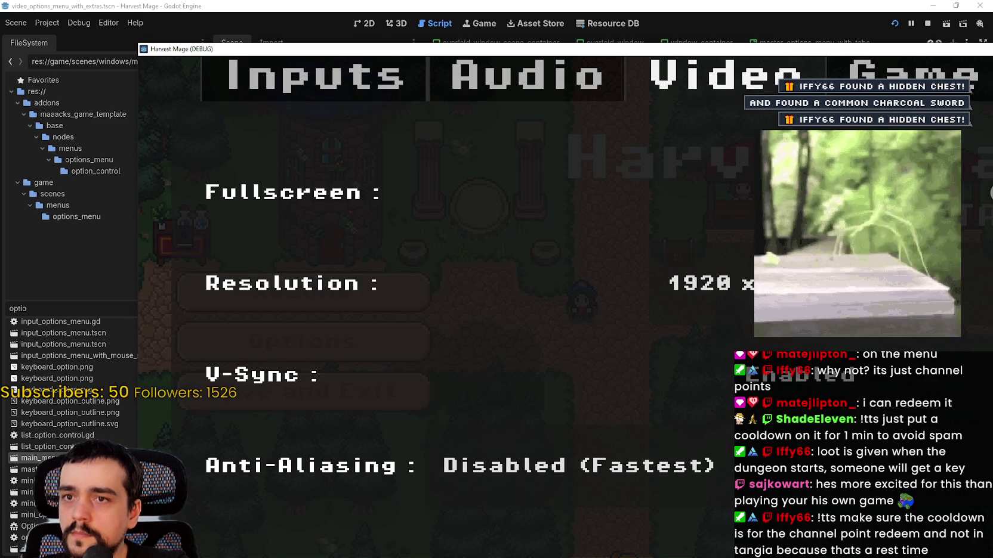
left_click_drag(833, 54, 660, 17)
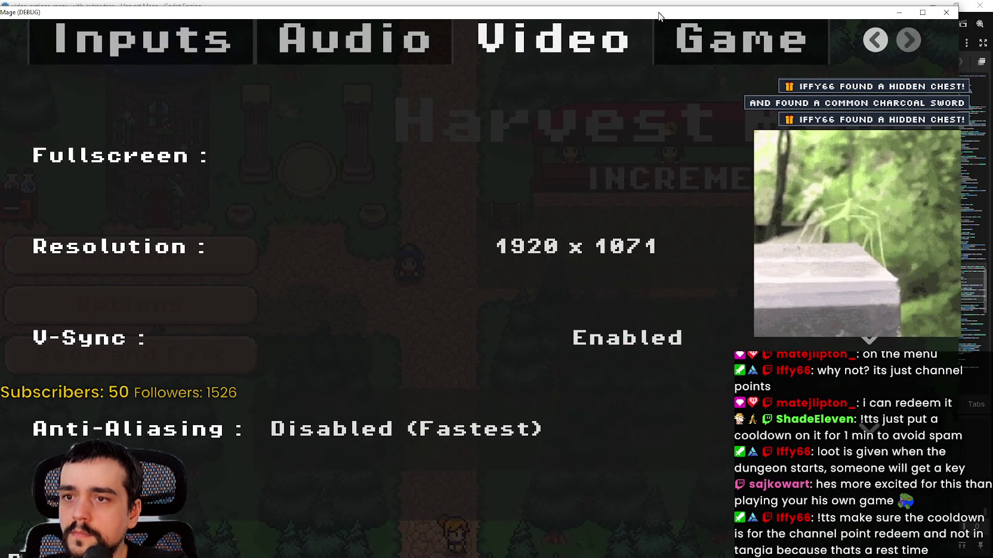
left_click(732, 246)
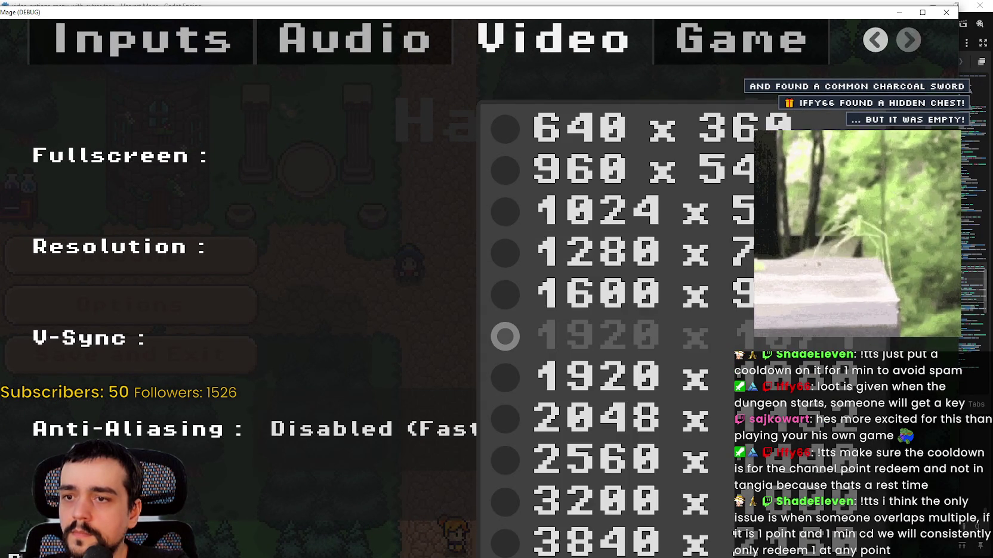
key("Escape")
key("Escape")
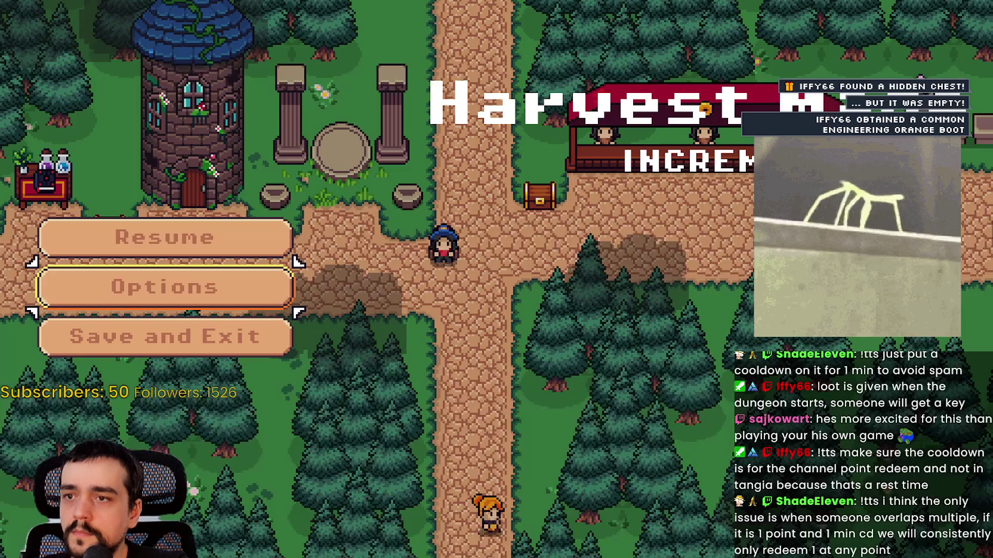
key("Escape")
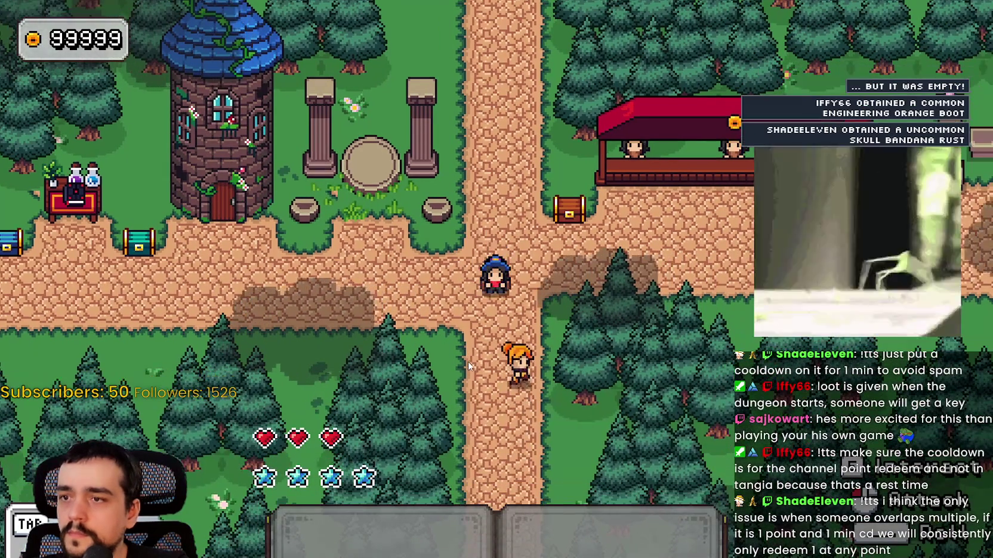
Walk the mage to the crossroads, up to the red shop stall and shrine, then down the path.
key("a")
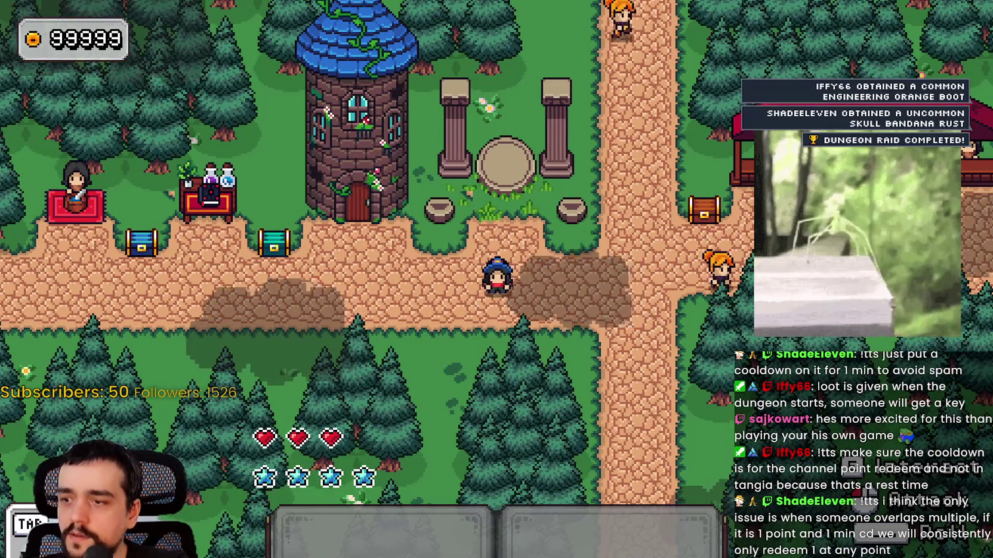
key("d")
key("d")
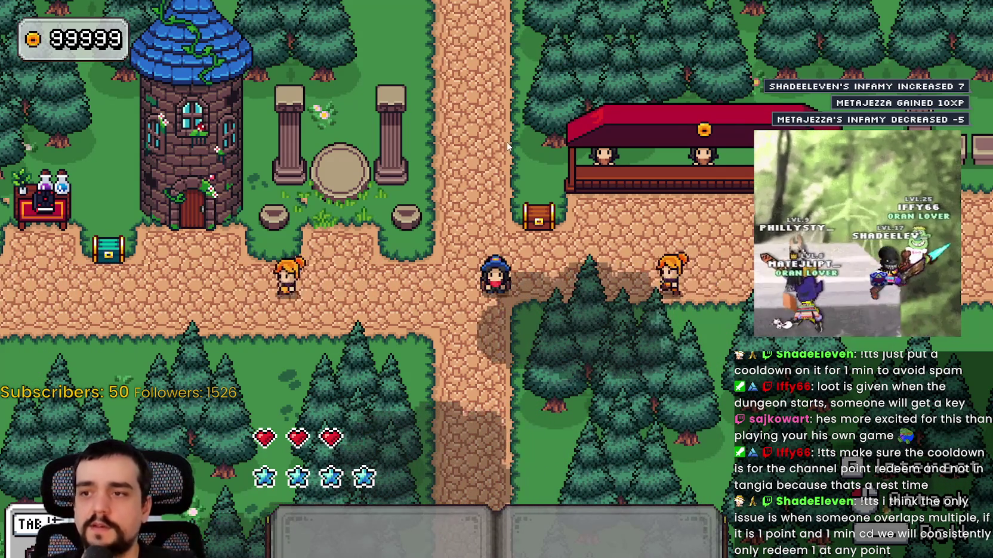
left_click(131, 306)
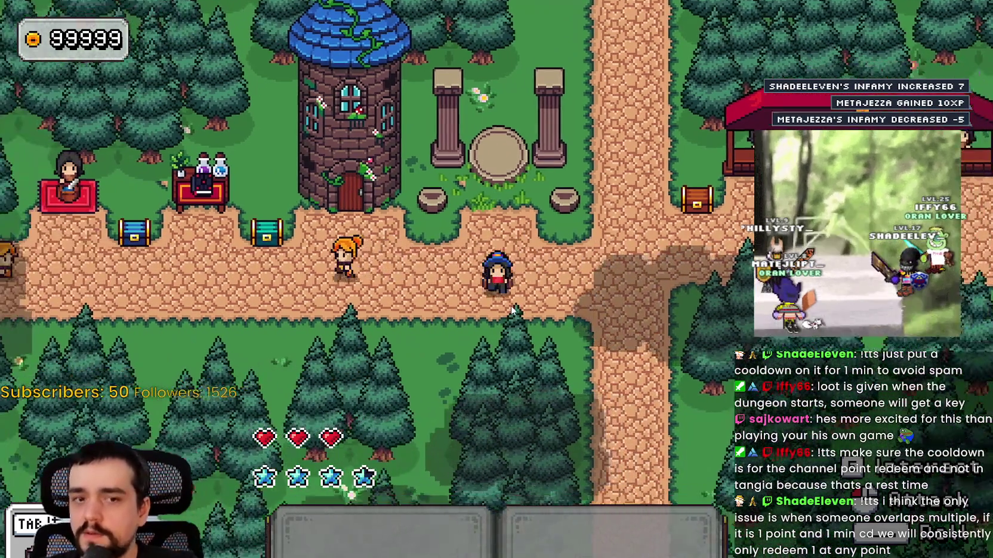
left_click(682, 258)
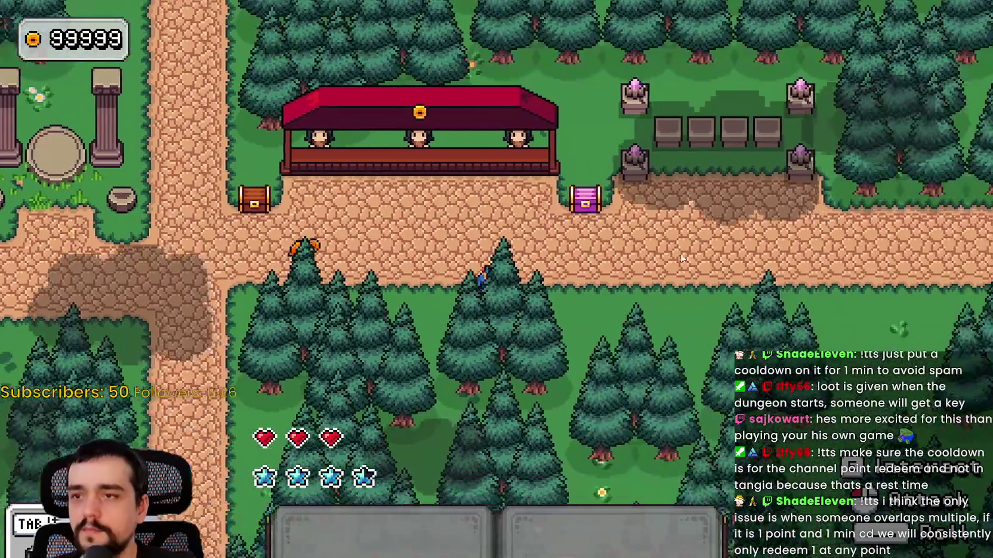
left_click(681, 253)
key("a")
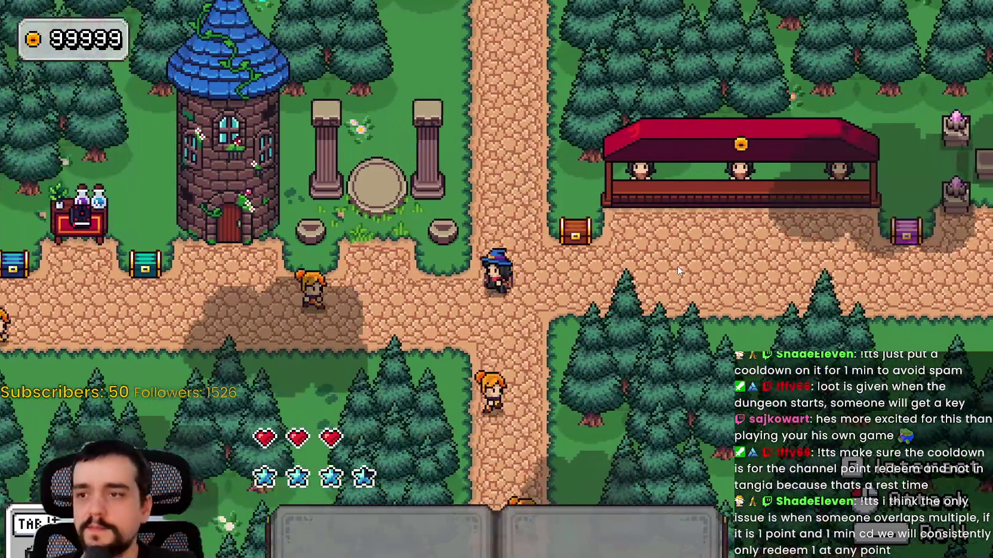
key("s")
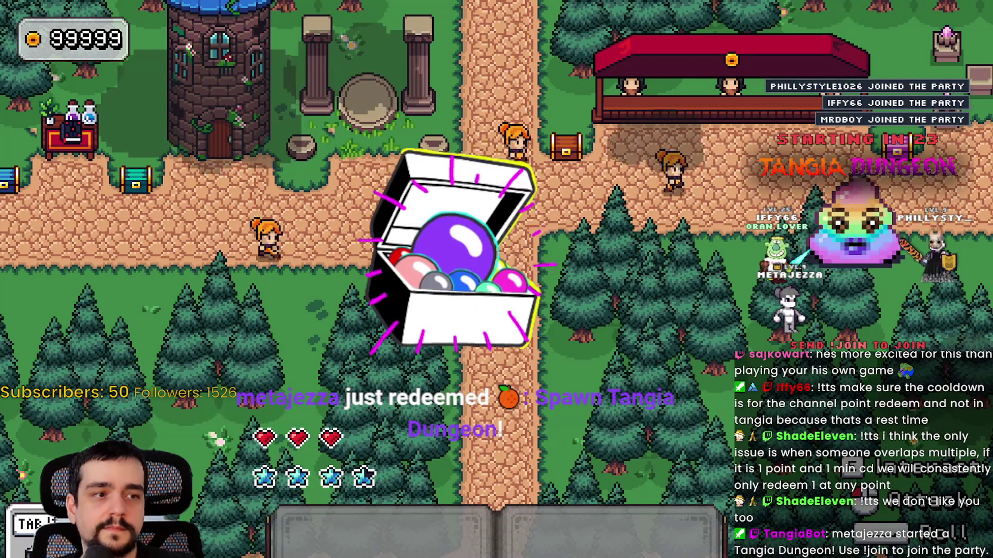
Walk the mage back and forth along the path and up into the flower field.
key("a")
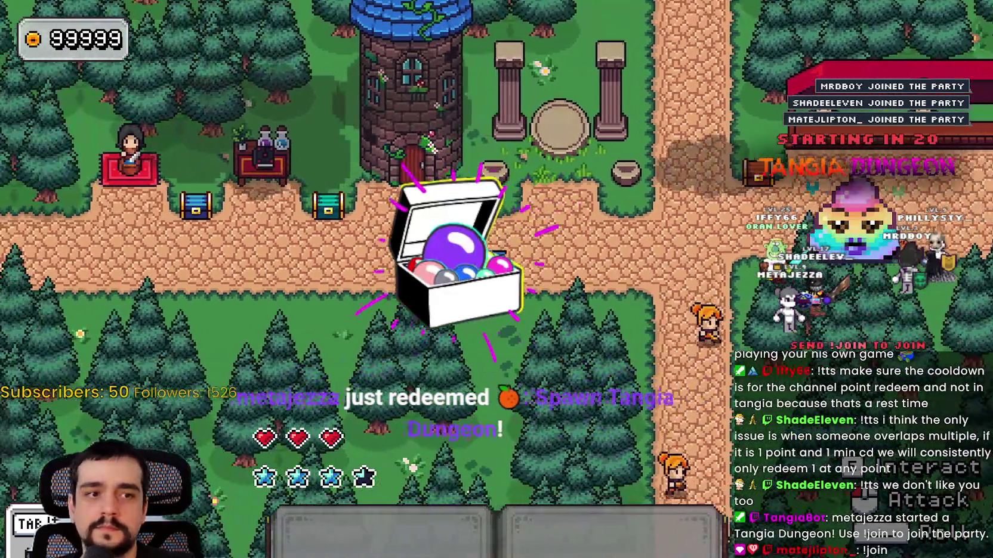
key("d")
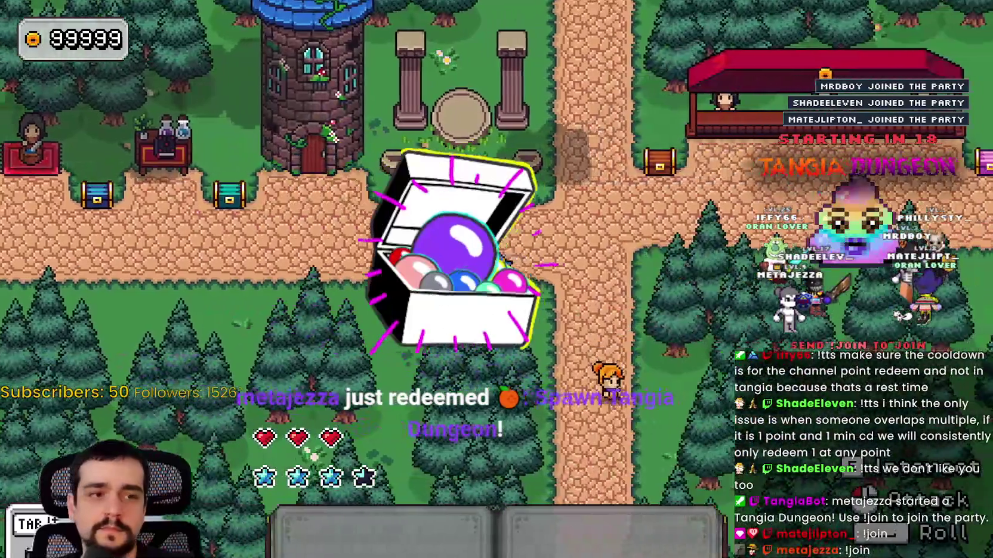
key("d")
key("w")
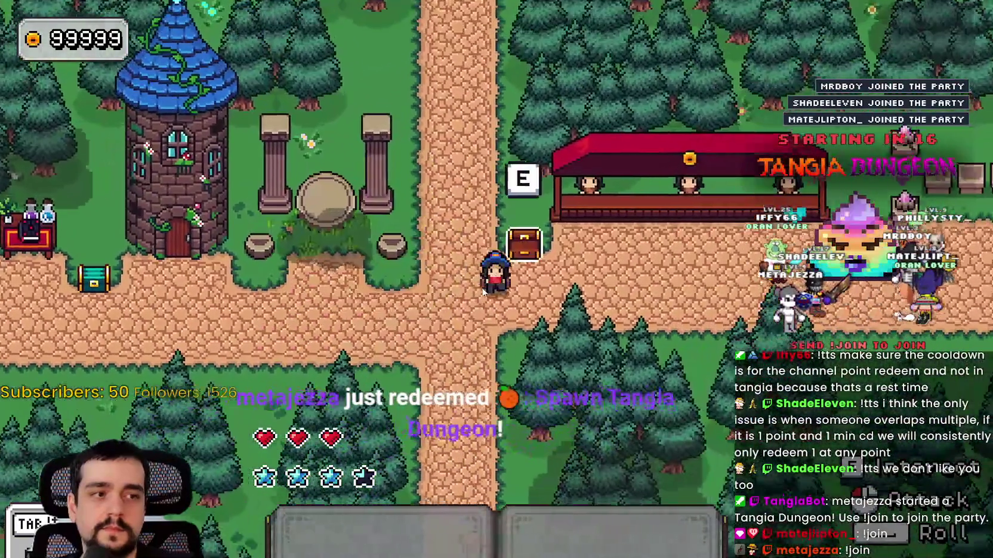
key("a")
key("s")
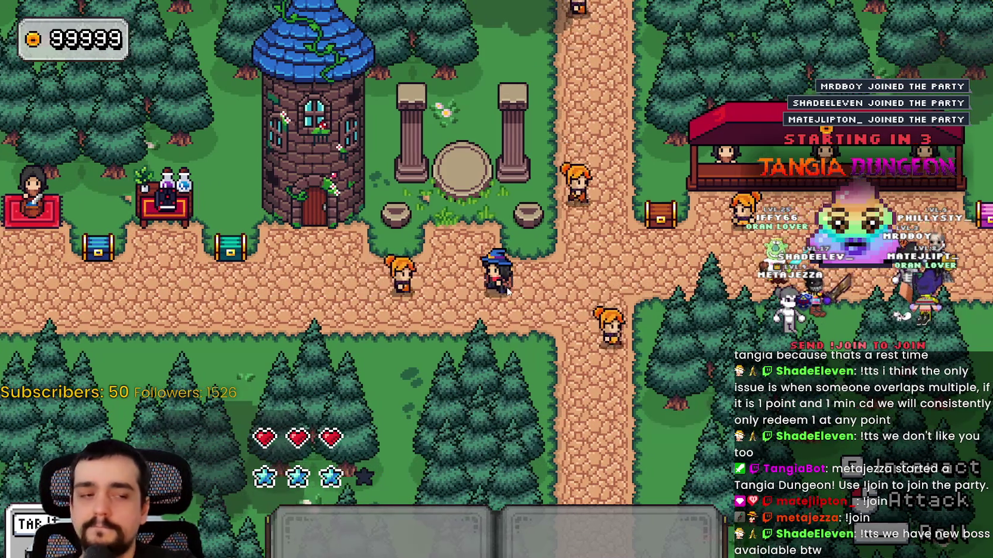
key("a")
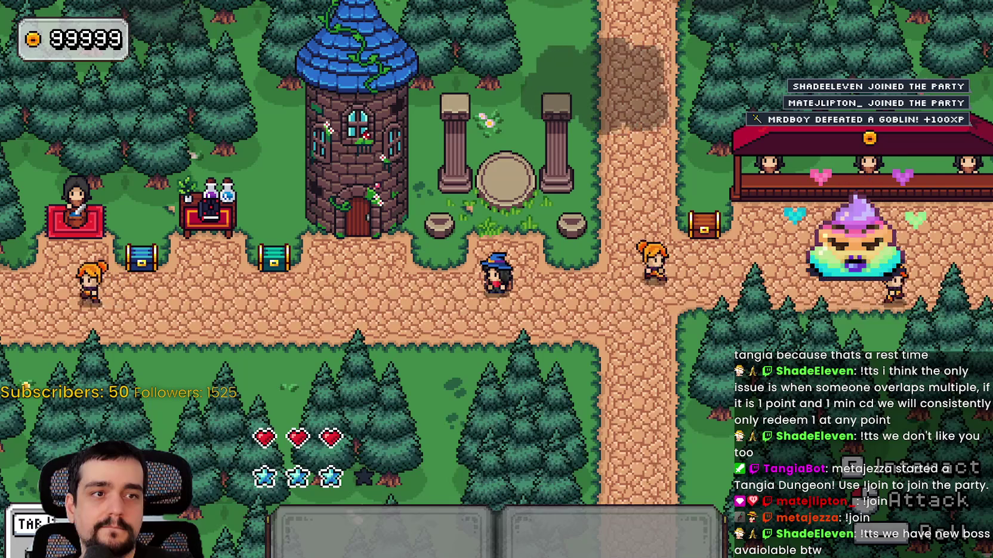
key("d")
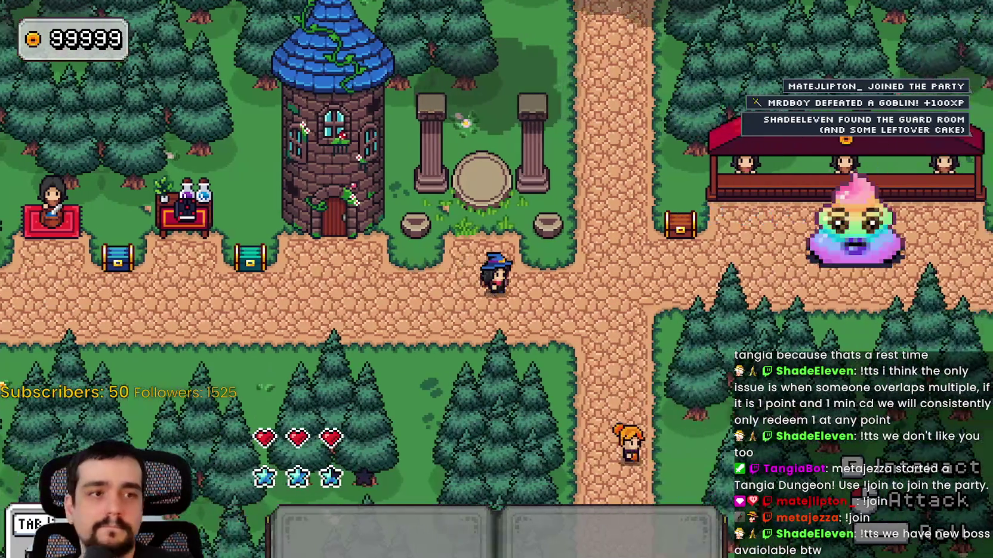
key("a")
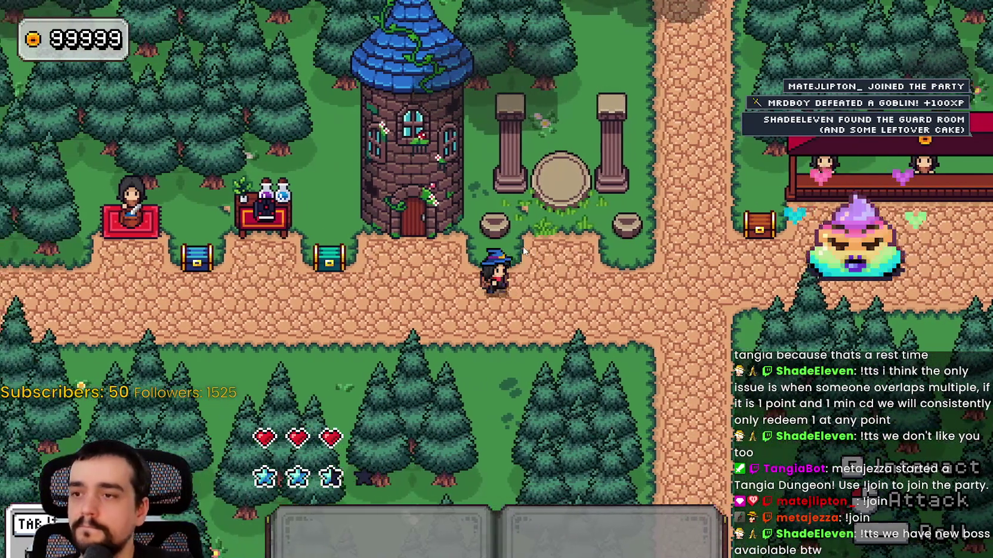
key("d")
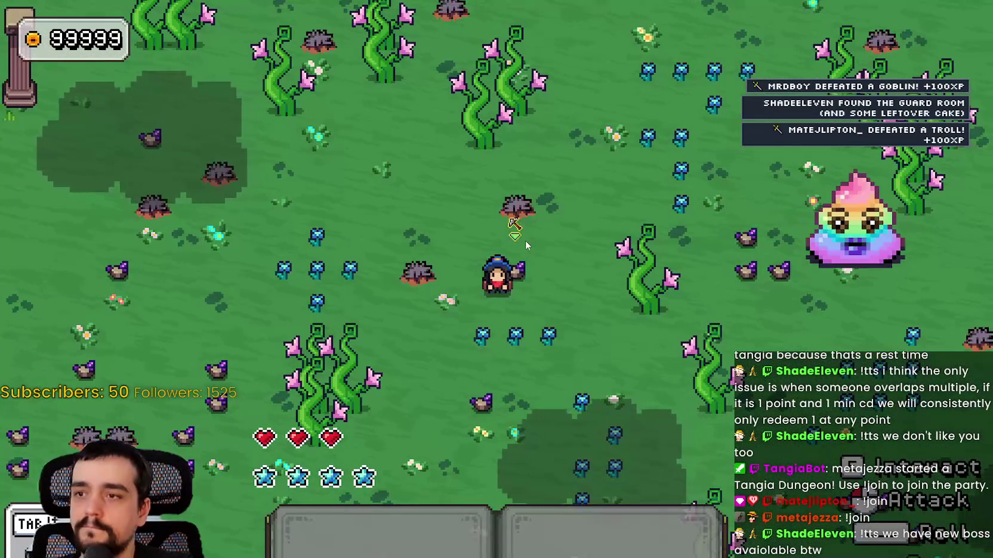
key("a")
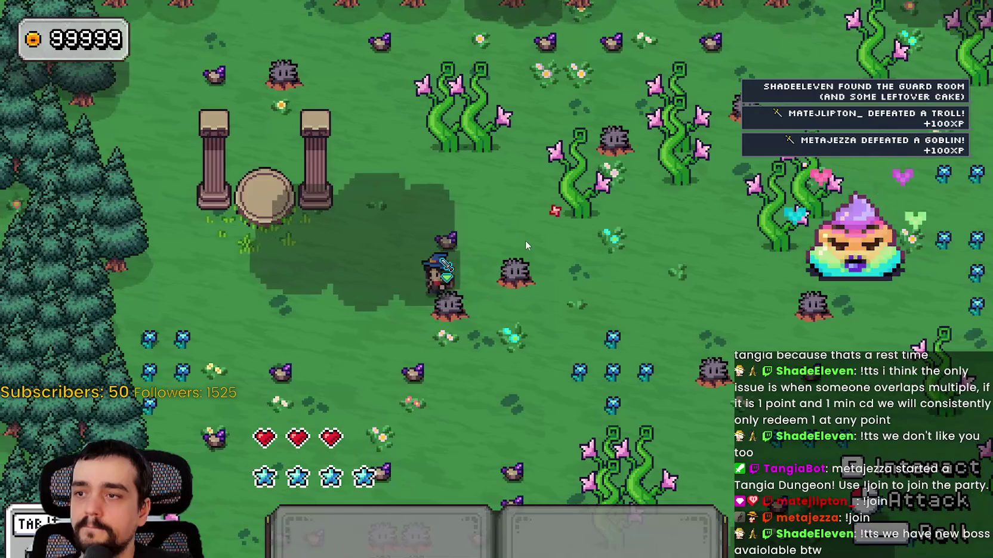
Kill two spiky enemies with the sword, grabbing the blue gem between fights.
left_click(536, 329)
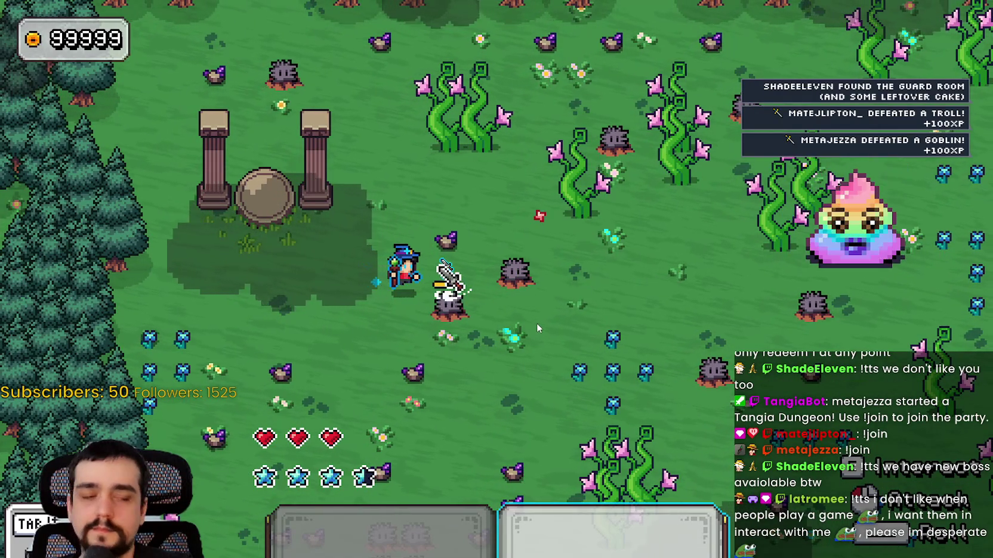
left_click(536, 327)
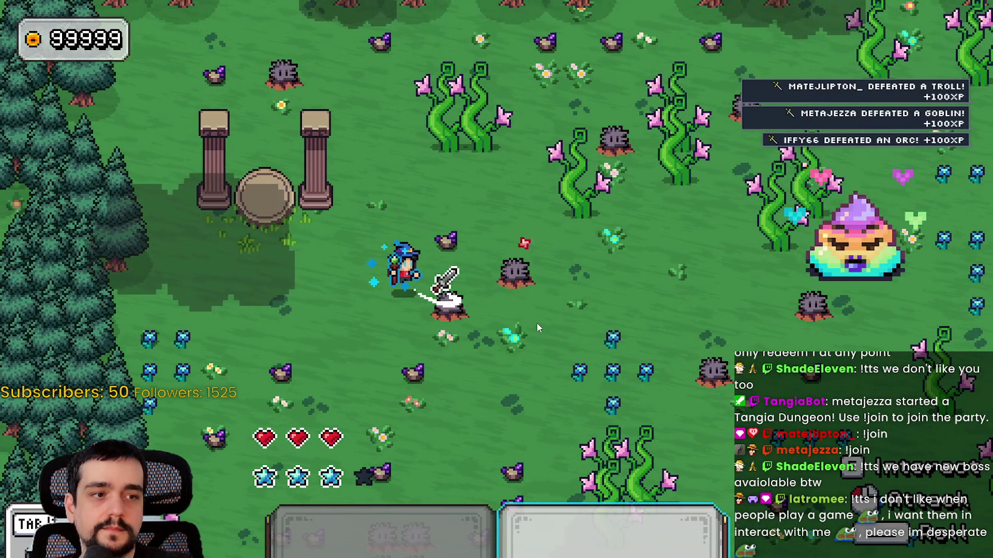
key("w")
key("d")
key("s")
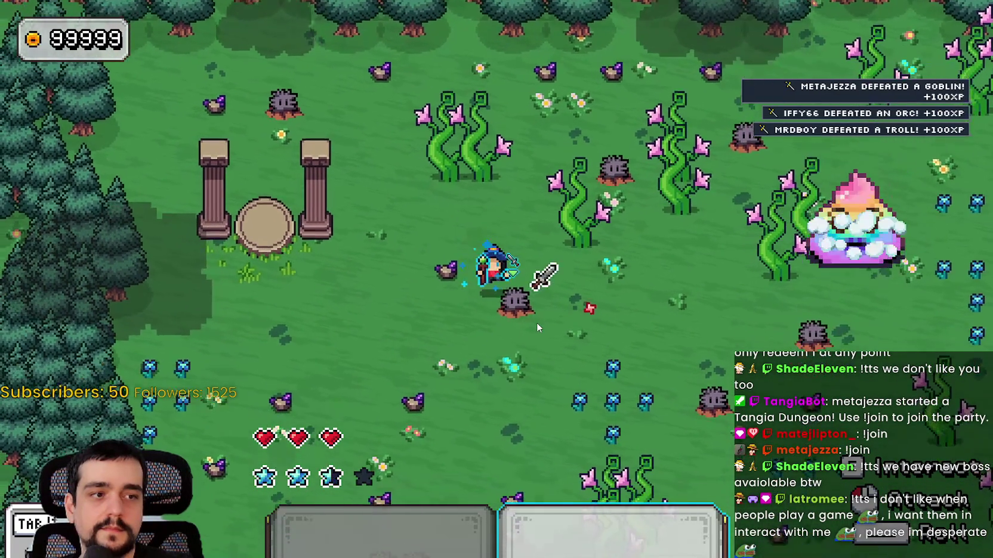
key("a")
key("w")
key("d")
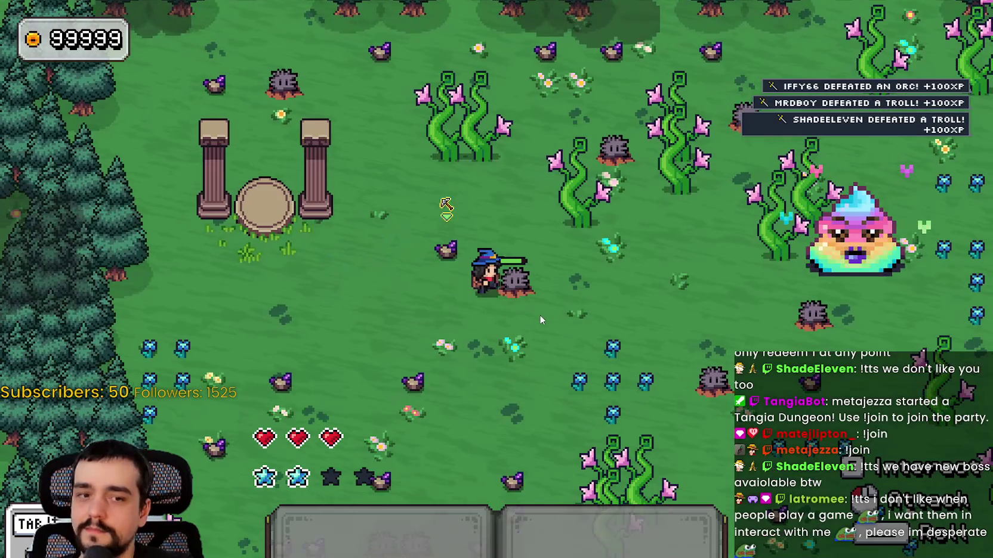
key("2")
left_click(539, 314)
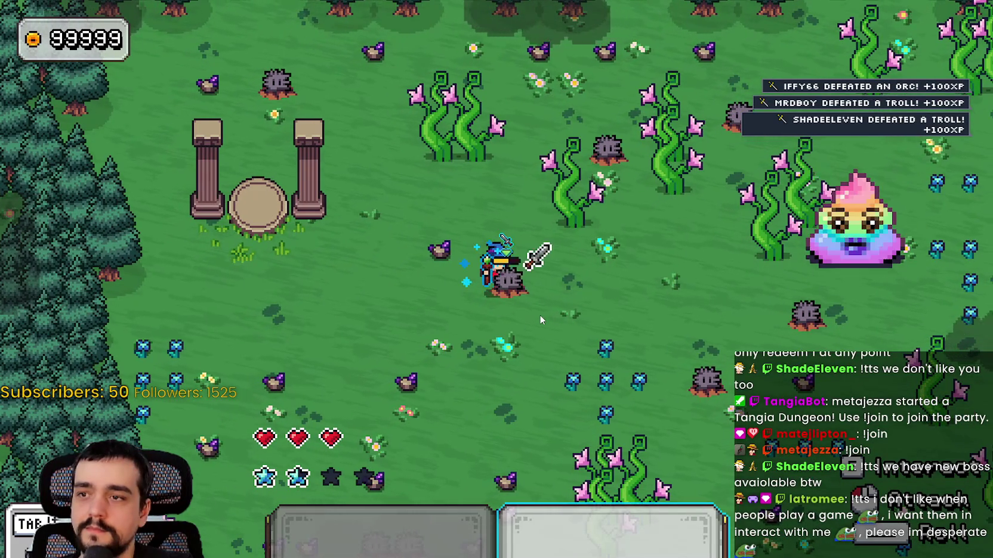
left_click(531, 305)
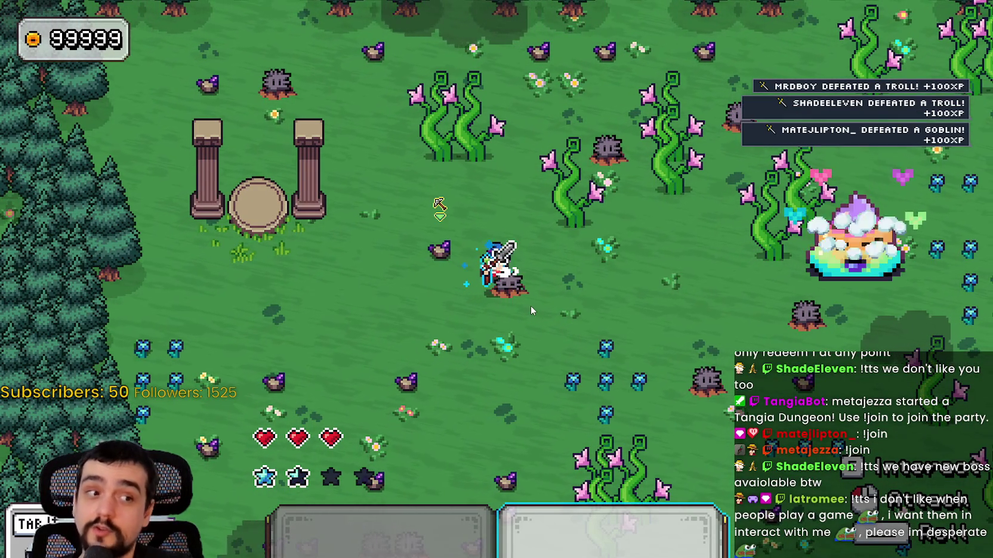
Walk the mage left across the field, then close the game with Alt+F4.
key("2")
key("a")
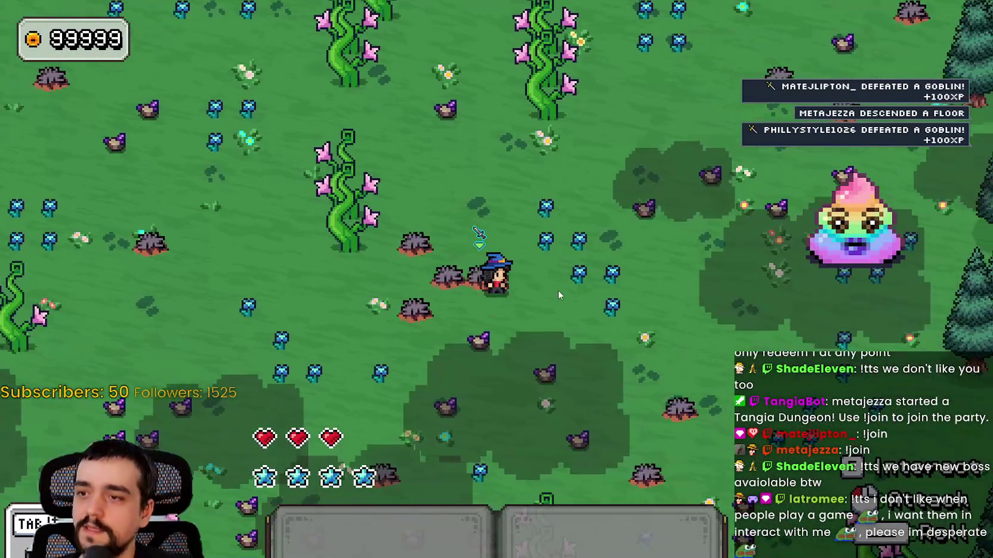
key("w")
key("a")
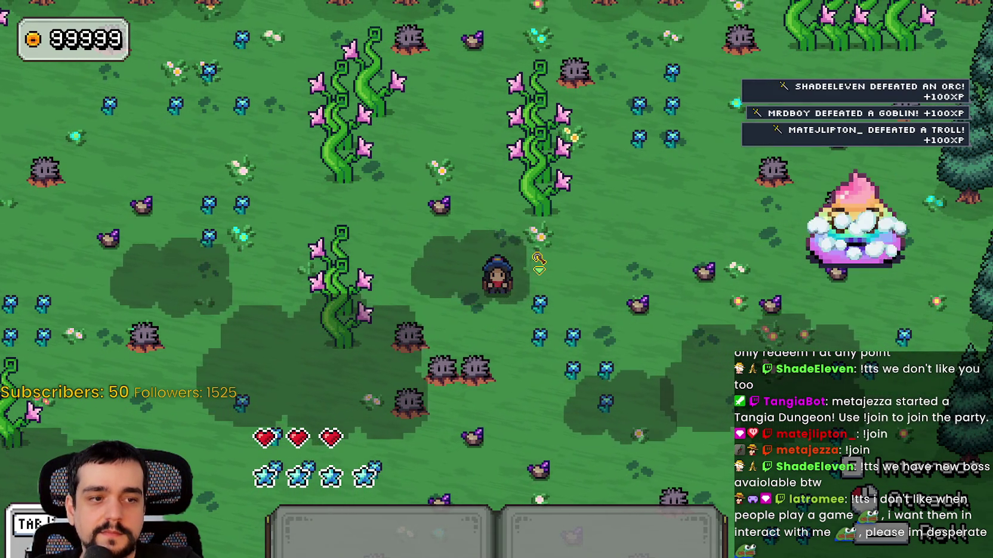
key("alt+F4")
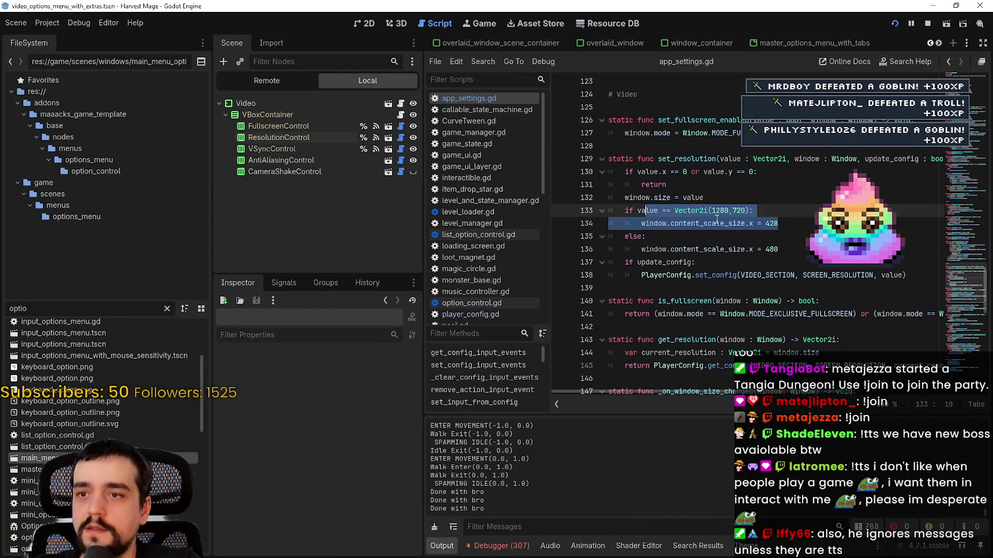
Read set_resolution in app_settings.gd, then Alt+Tab back to the running Harvest Mage window.
mouse_move(711, 224)
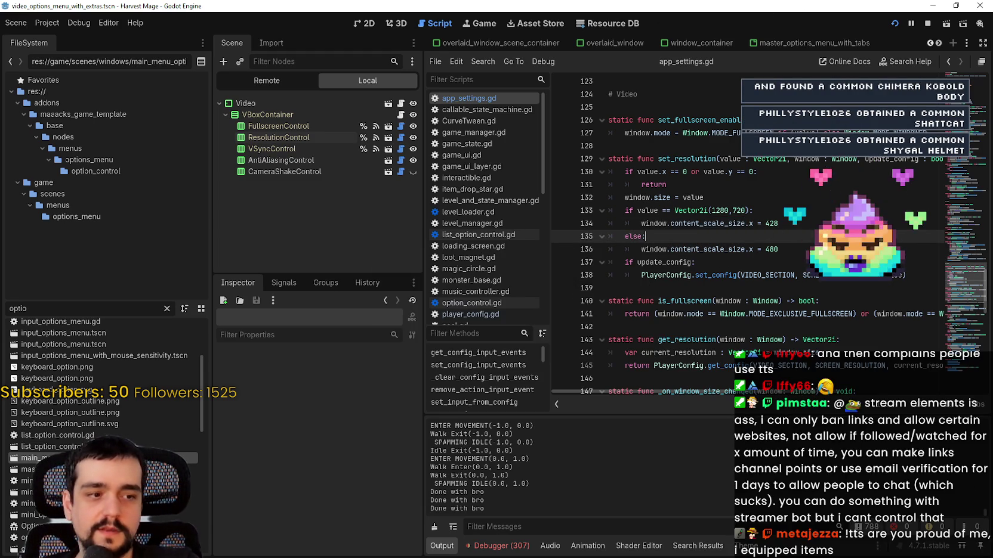
key("alt+Tab")
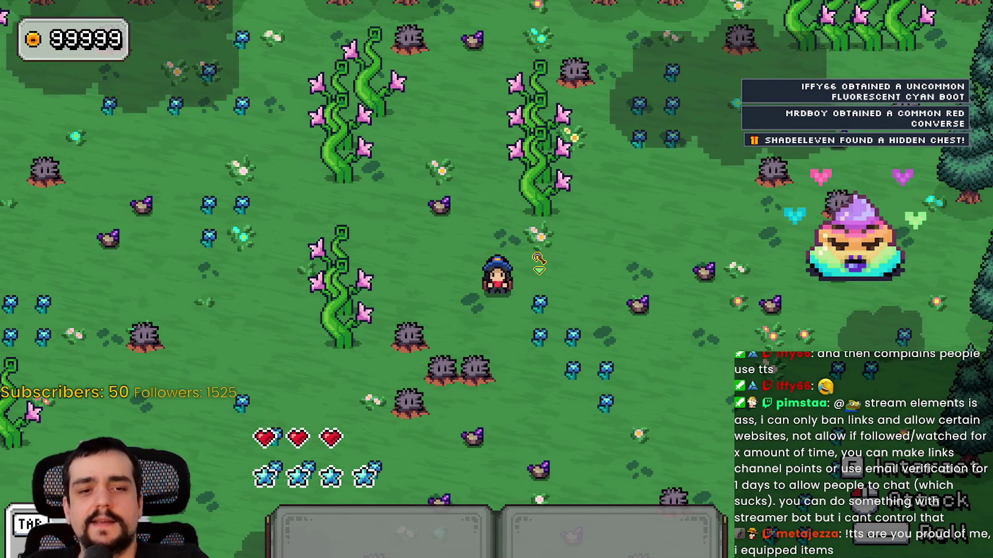
Move the mage around the field and land sword slashes on the nearby stump enemies.
key("w")
key("a")
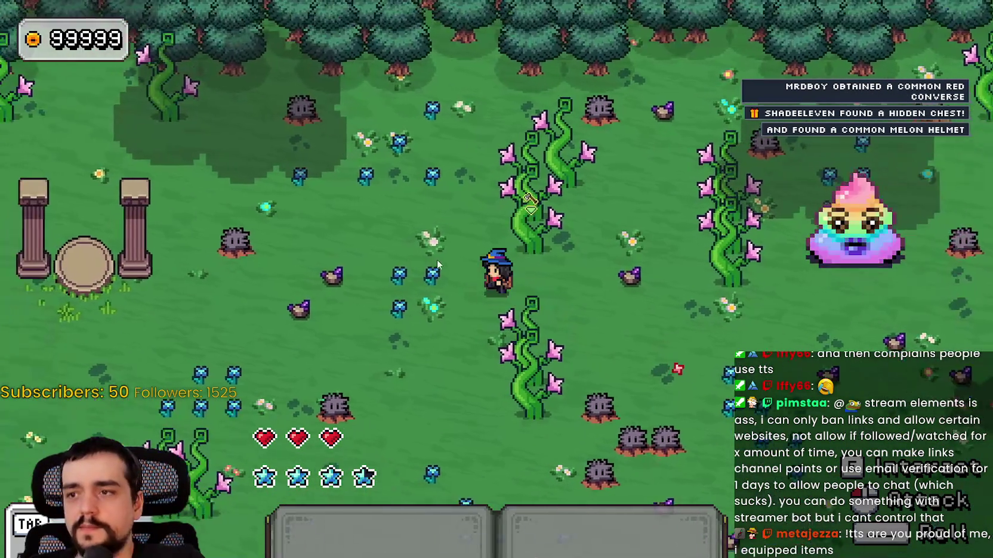
key("a")
key("s")
left_click(428, 261)
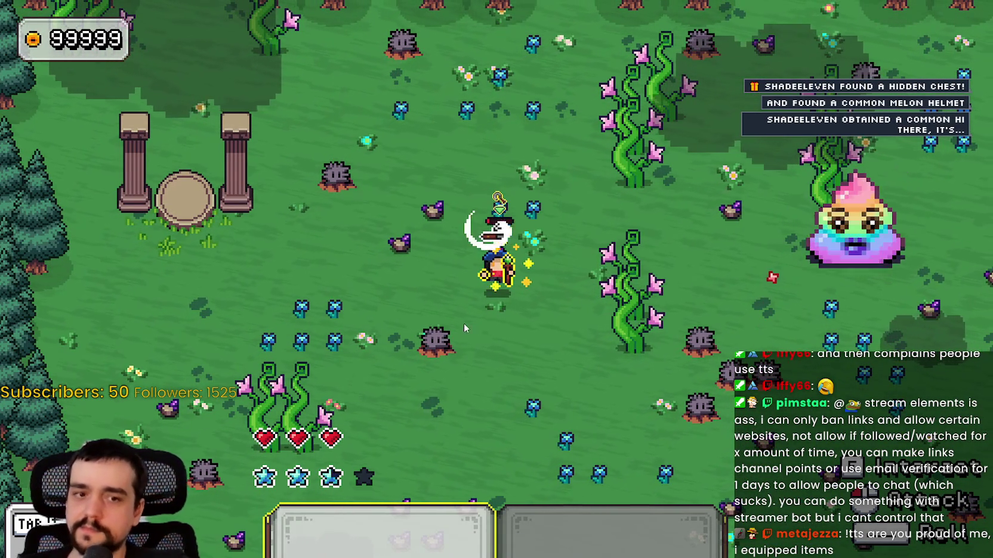
key("d")
key("a")
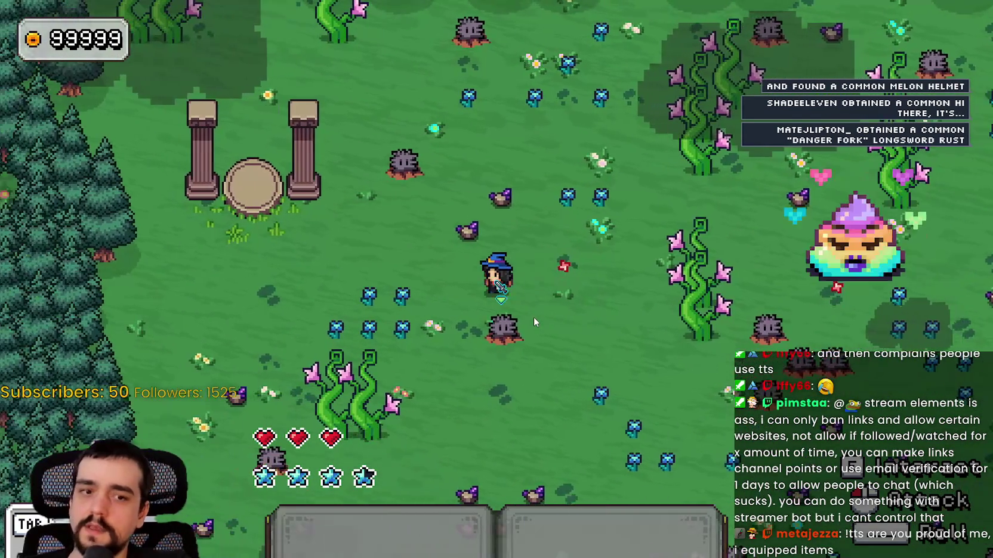
left_click(533, 319)
key("d")
left_click(524, 303)
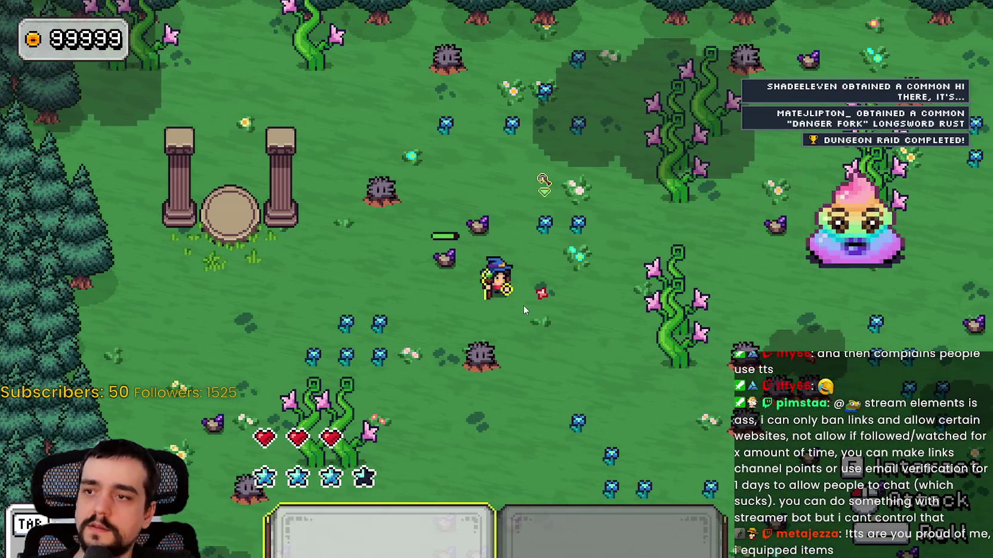
key("d")
key("w")
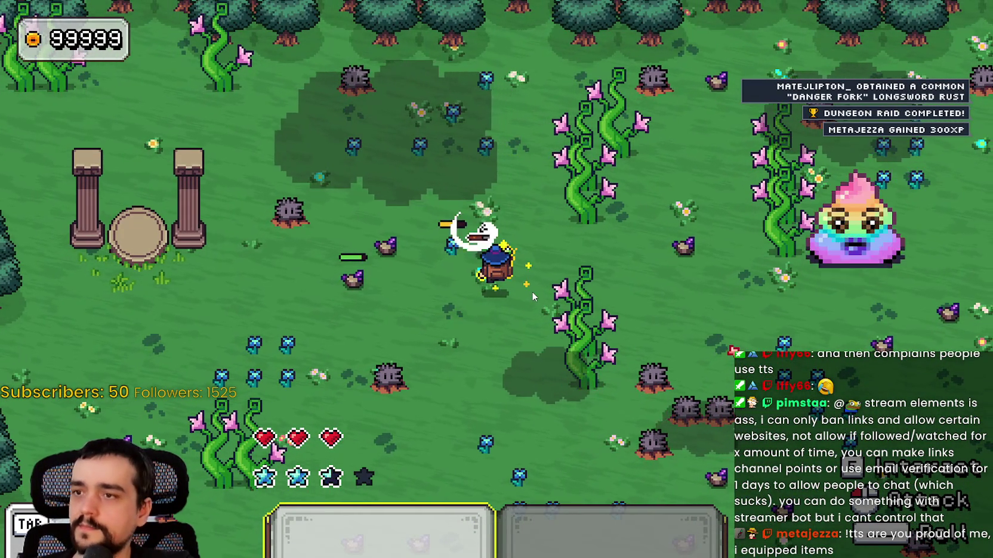
Cross the field past the pillars and slash a stump enemy three times.
key("a")
key("a")
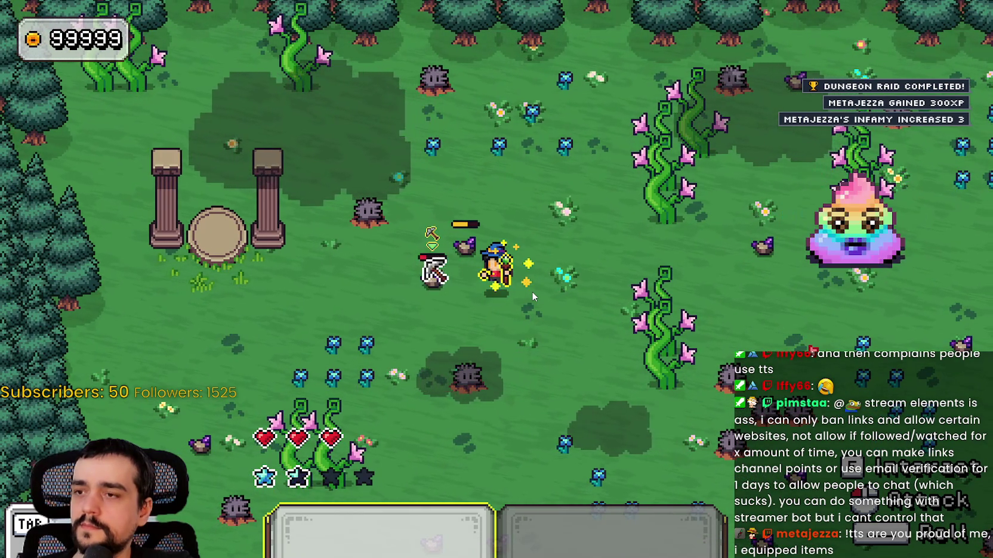
key("a")
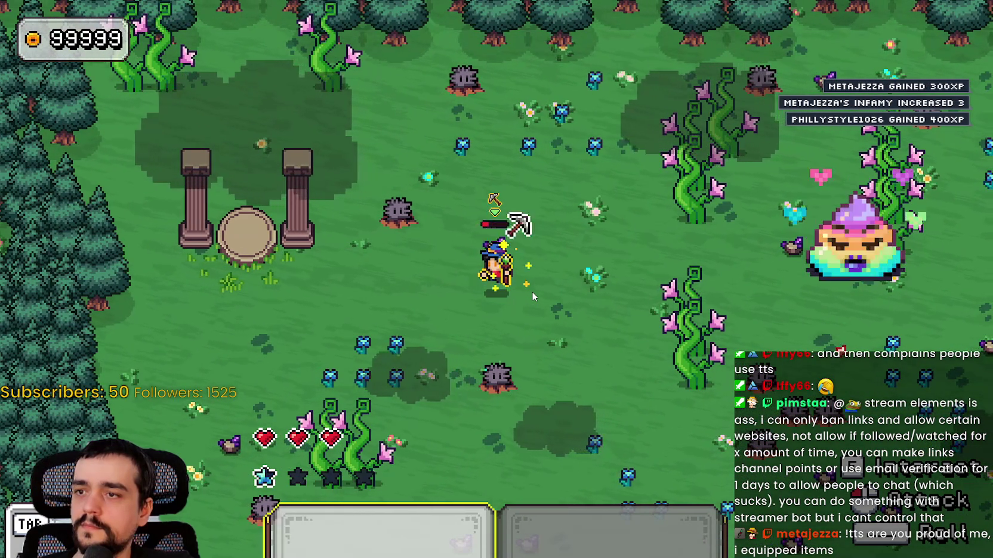
key("d")
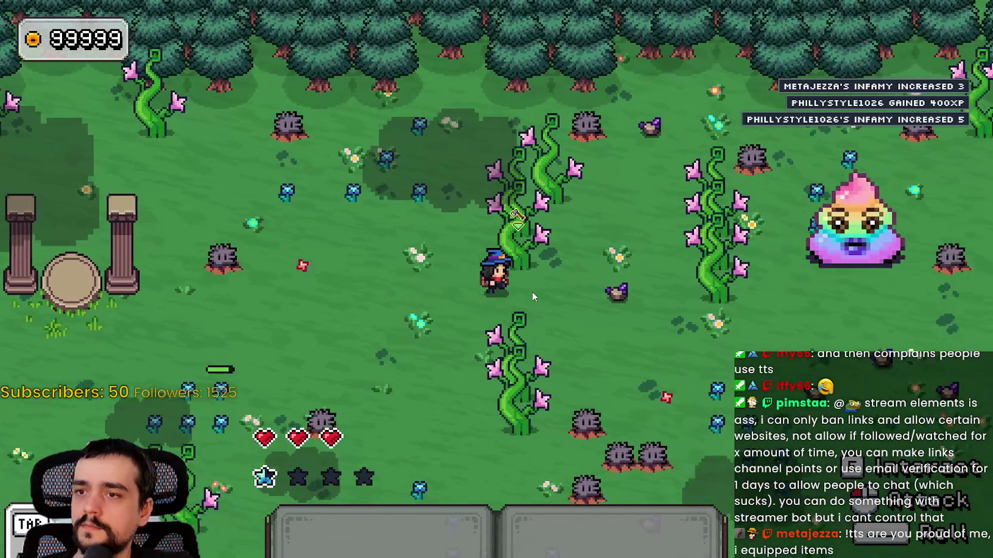
key("a")
key("s")
key("d")
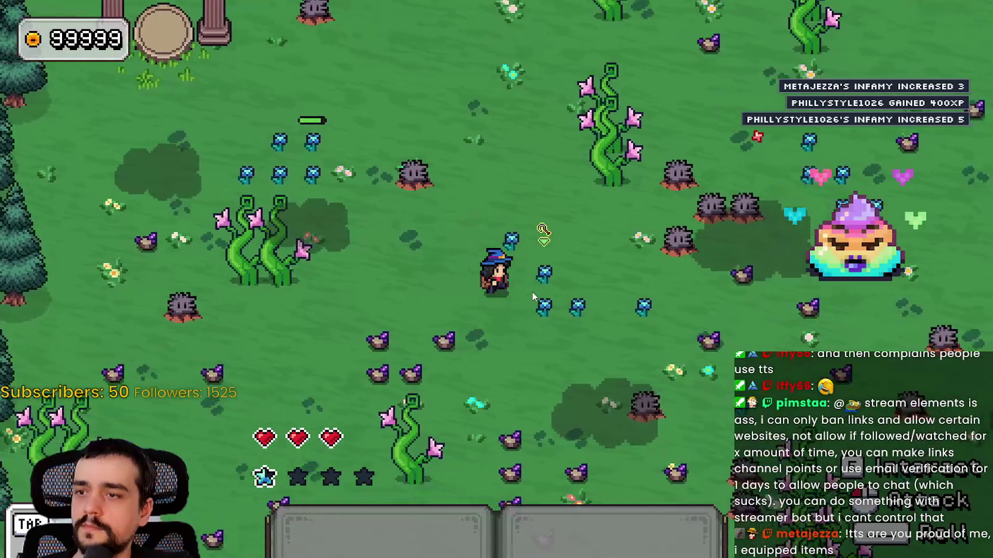
left_click(531, 296)
left_click(531, 291)
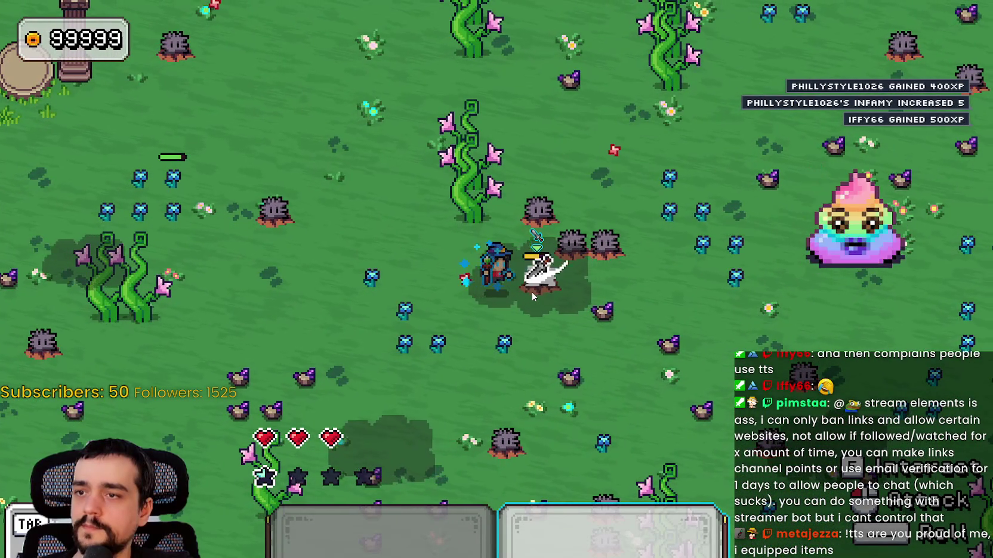
left_click(531, 291)
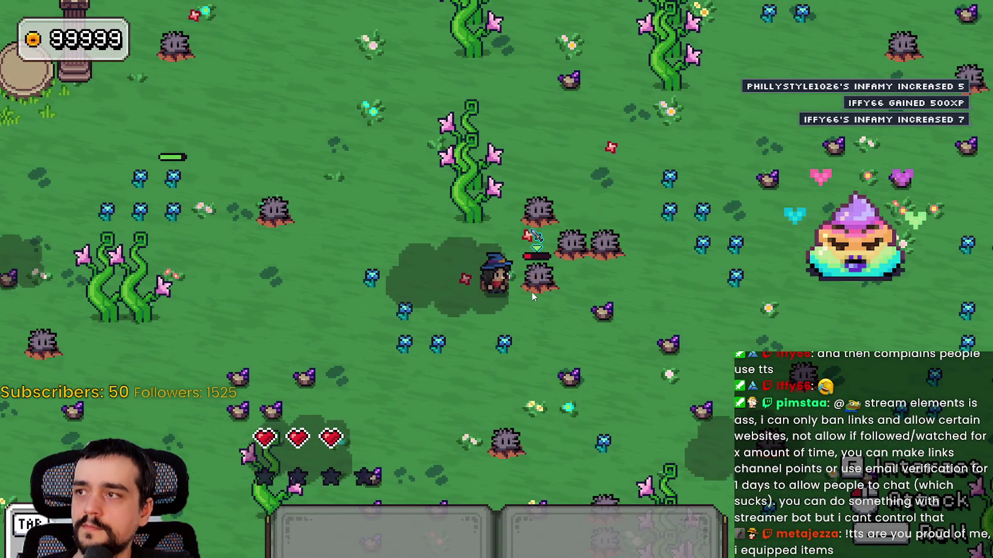
Kite the stumps by retreating up-left and closing in down-right several times.
key("w")
key("a")
key("d")
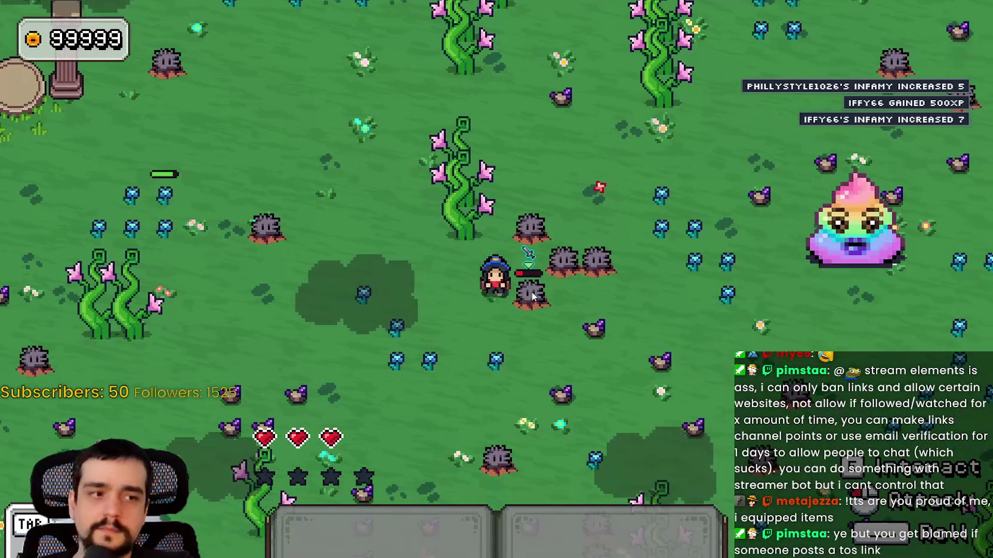
key("a")
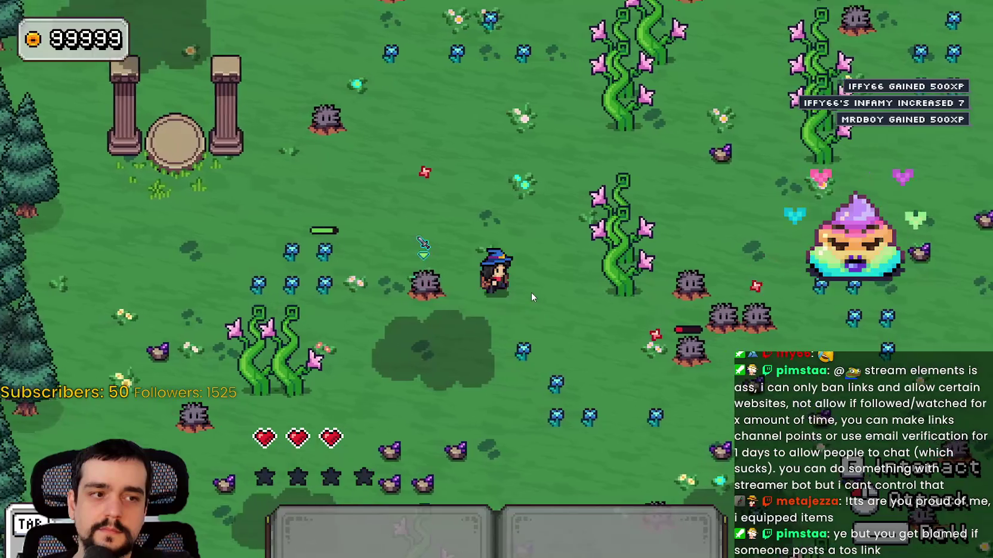
key("d")
key("s")
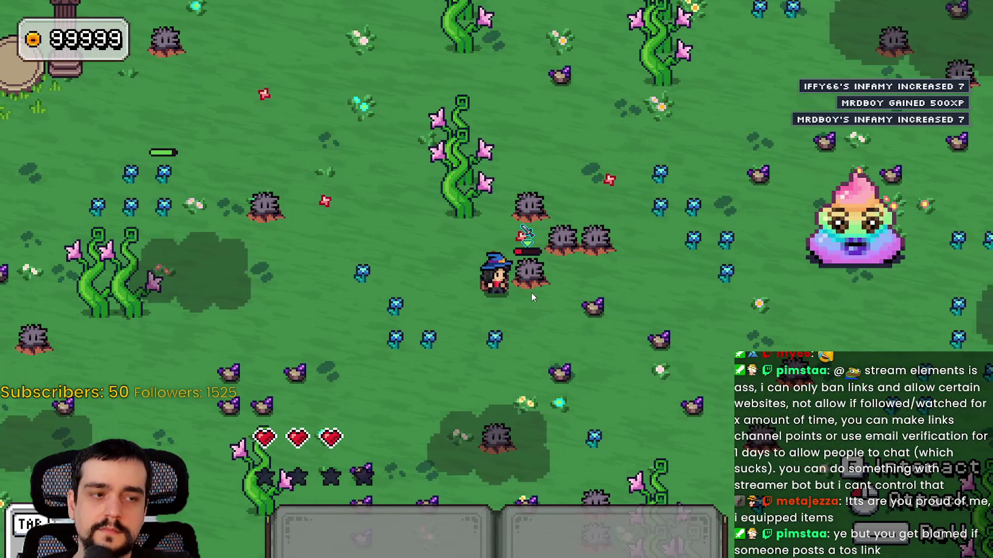
key("w")
key("a")
key("d")
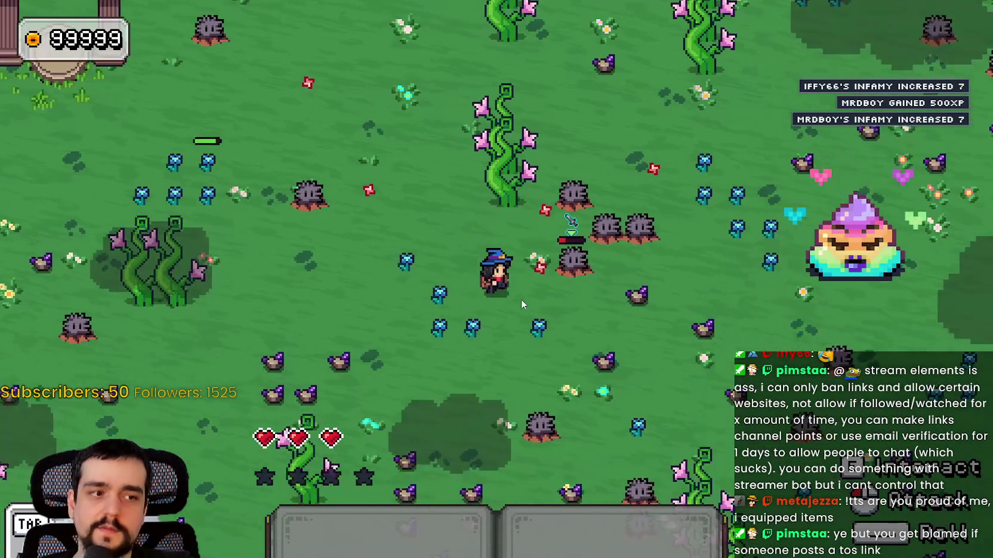
key("s")
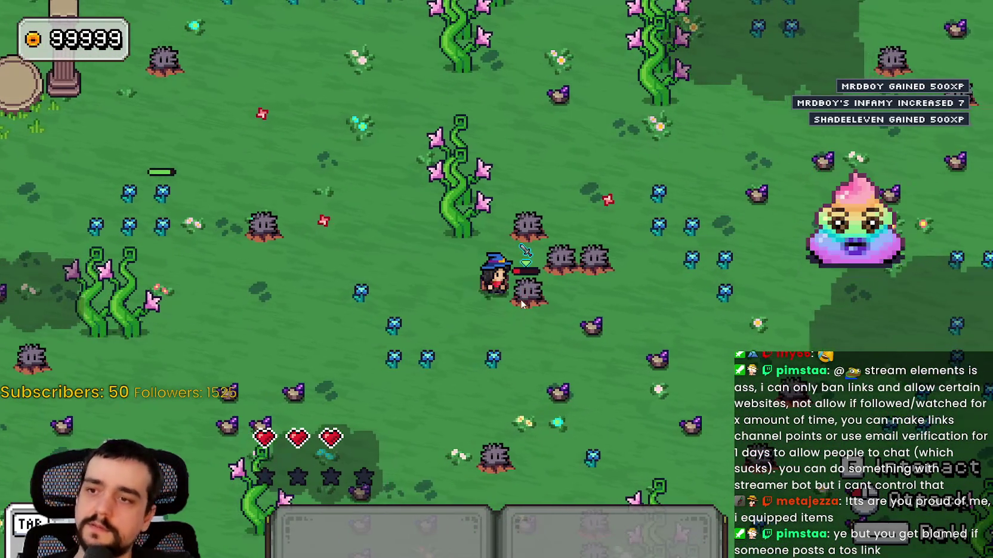
Walk the wizard past the stone pillars back to the town hub beside the shop.
key("w")
key("a")
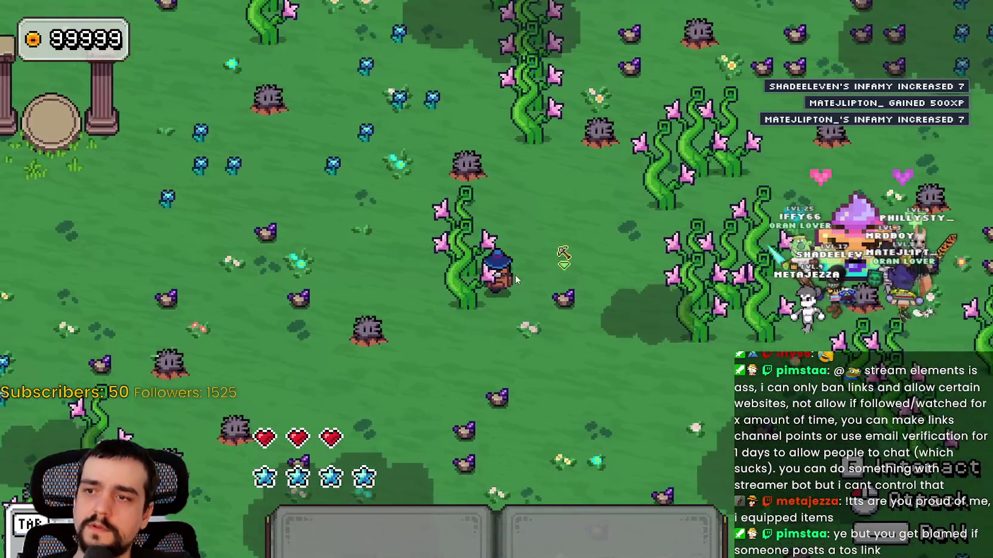
key("a")
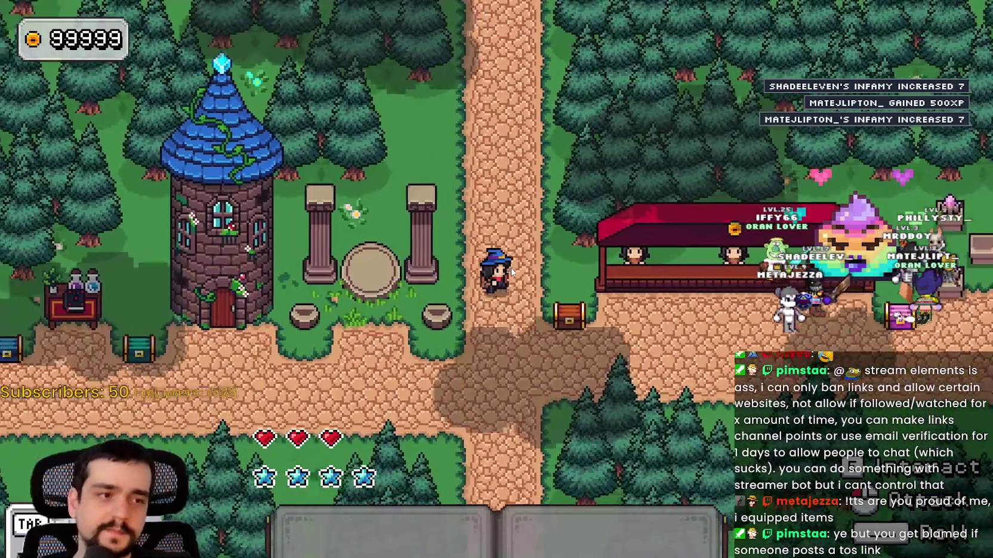
key("d")
key("d")
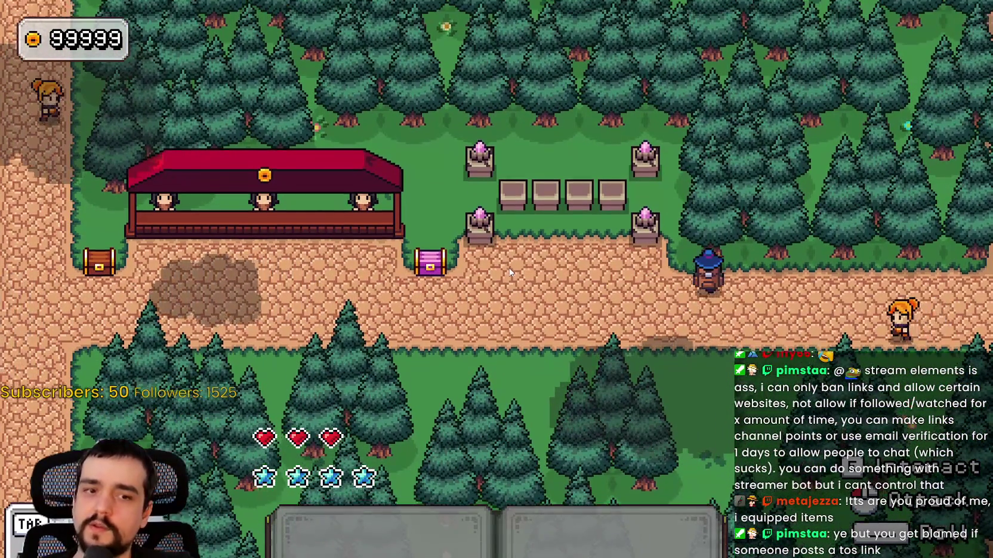
key("w")
key("a")
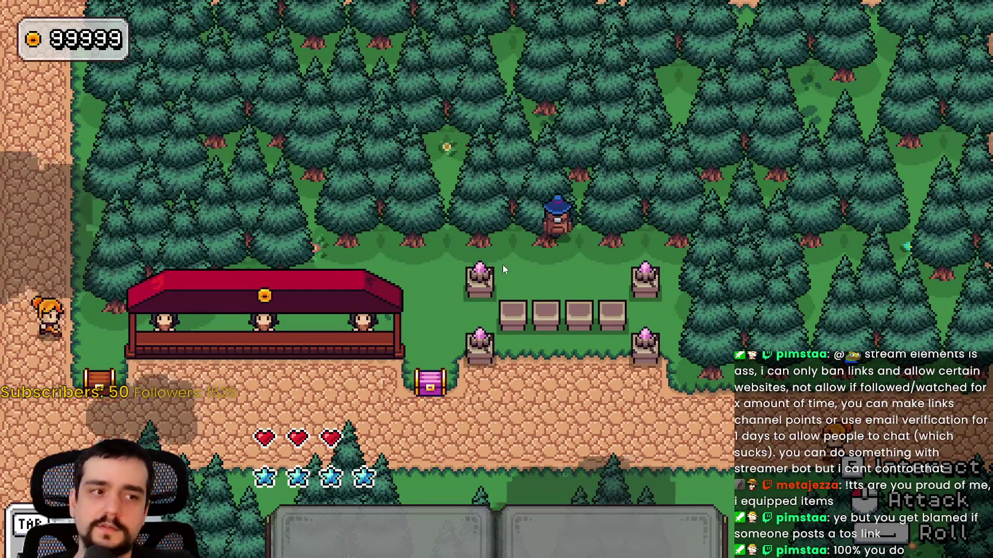